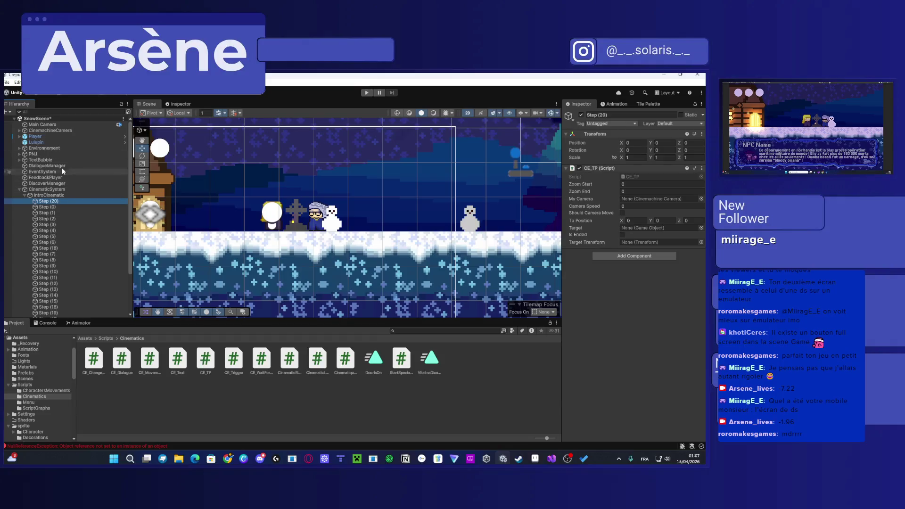
Step: Make Step (20)'s CE_TP target Player, teleport to -7.22, -1.96, with Player as Target Transform
mouse_move(47, 136)
left_mouse_down()
mouse_move(631, 278)
mouse_move(659, 231)
left_mouse_up()
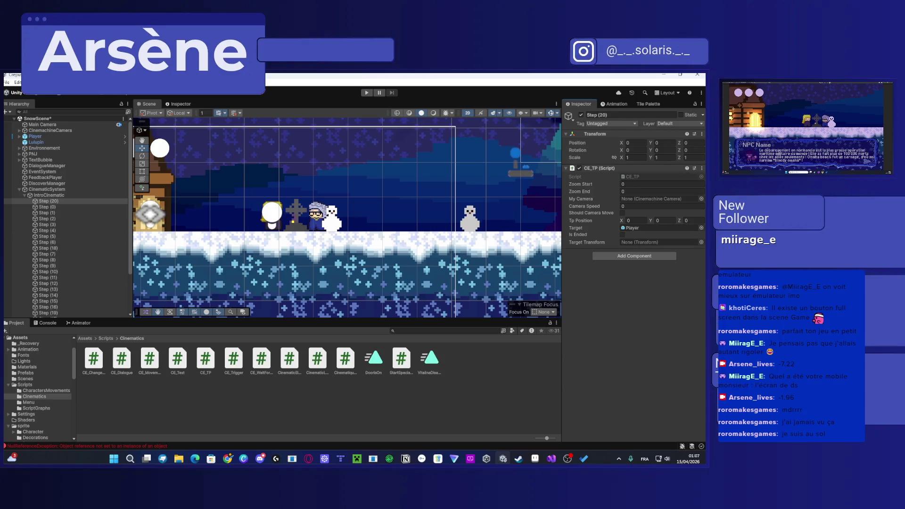
left_click(572, 217)
type("-7.22")
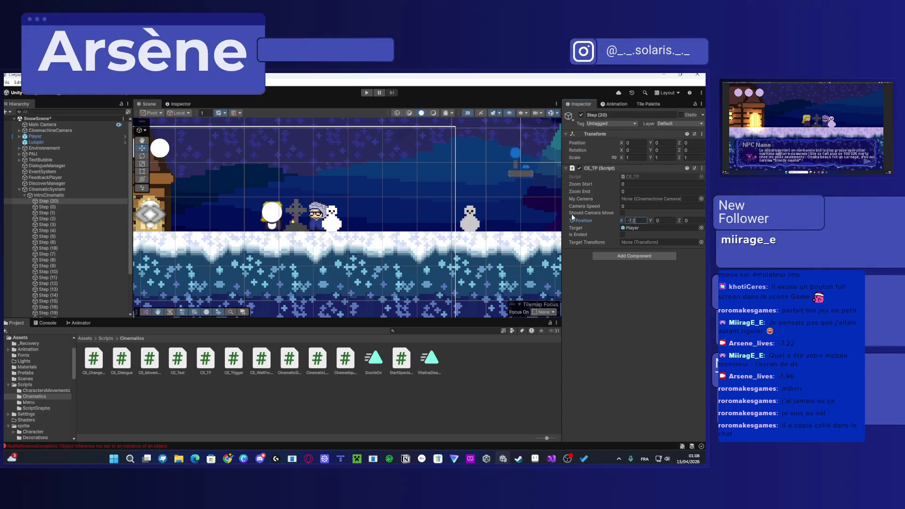
left_click(671, 219)
type("-1.96")
key("Return")
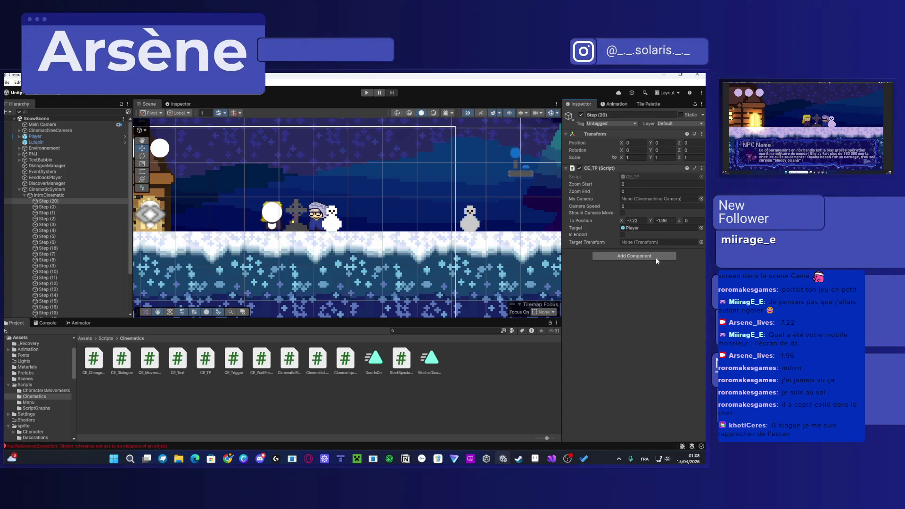
left_click(59, 136)
mouse_move(59, 137)
left_mouse_down()
mouse_move(516, 246)
mouse_move(654, 243)
left_mouse_up()
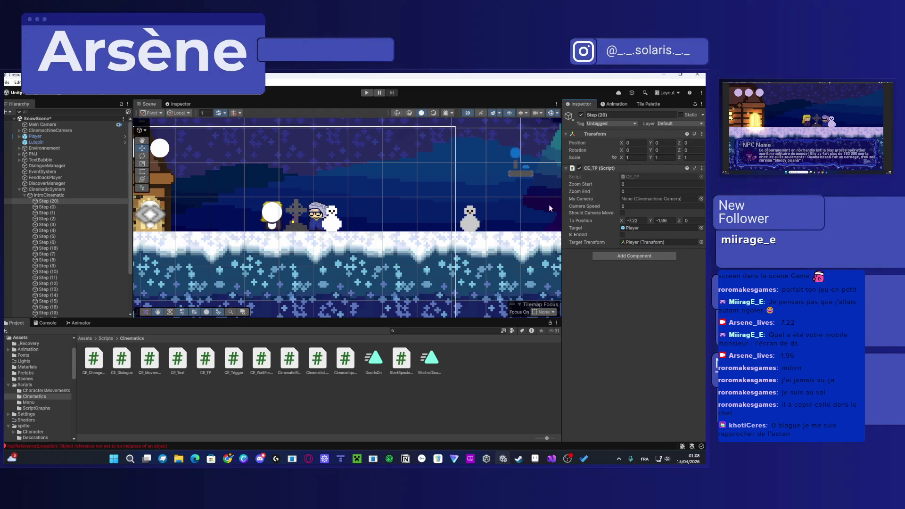
Step: Zoom around the Scene view and inspect the Lulupin companion's components
scroll(503, 200, "down", 8)
scroll(503, 200, "up", 8)
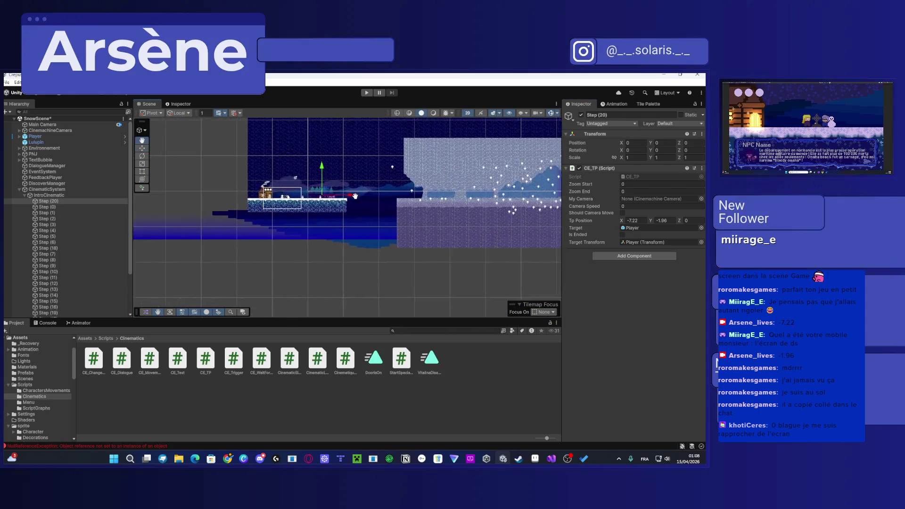
scroll(340, 204, "down", 5)
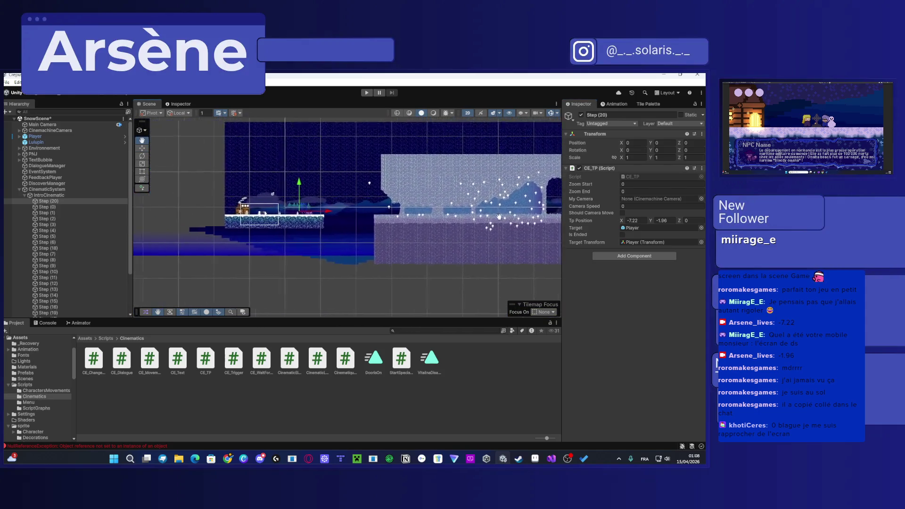
scroll(362, 221, "up", 3)
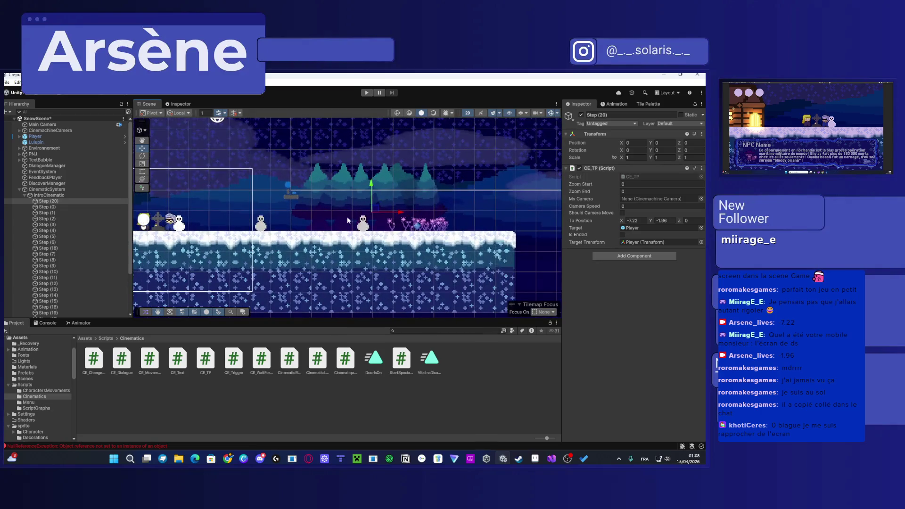
left_click(52, 143)
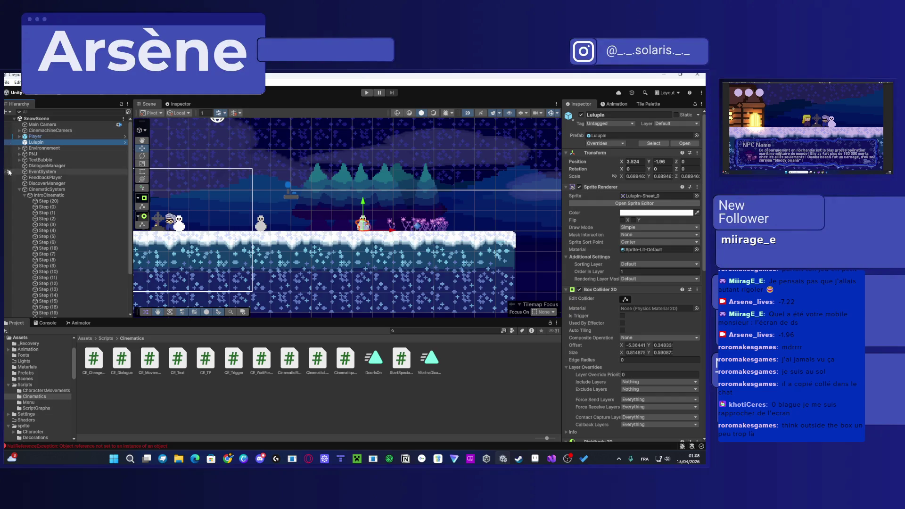
Step: Reselect Step (20) and enter Play mode to test the teleport settings
left_click(75, 201)
scroll(279, 148, "down", 3)
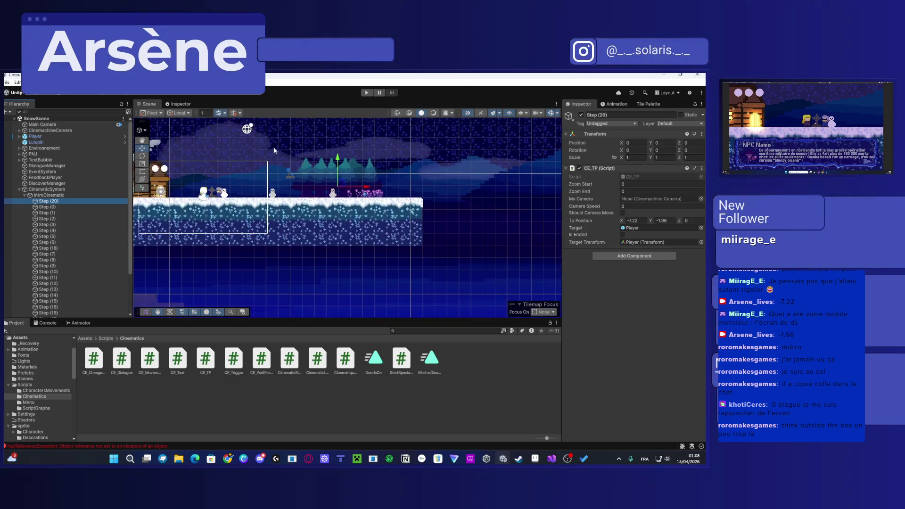
left_click(366, 93)
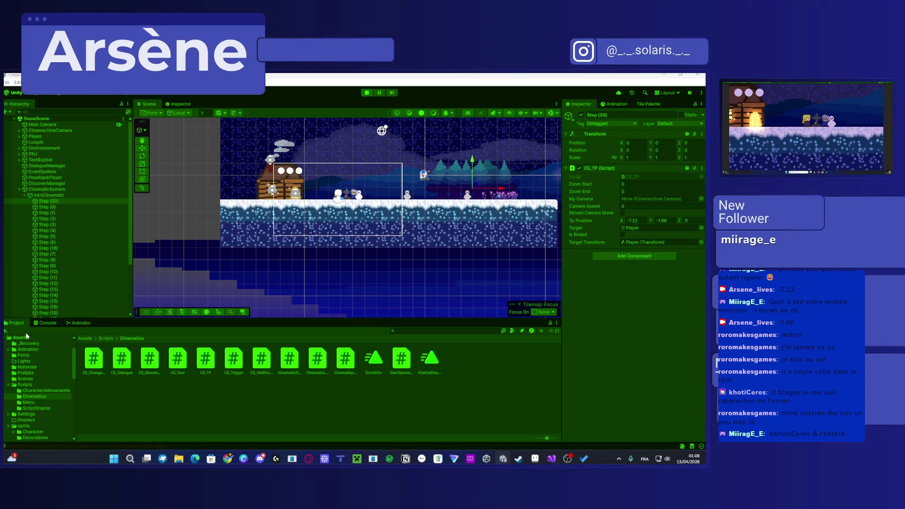
Step: Review the PlayerMovement and CinematicLauncher NullReferenceExceptions in the Console and open one in code
left_click(38, 322)
left_click(122, 400)
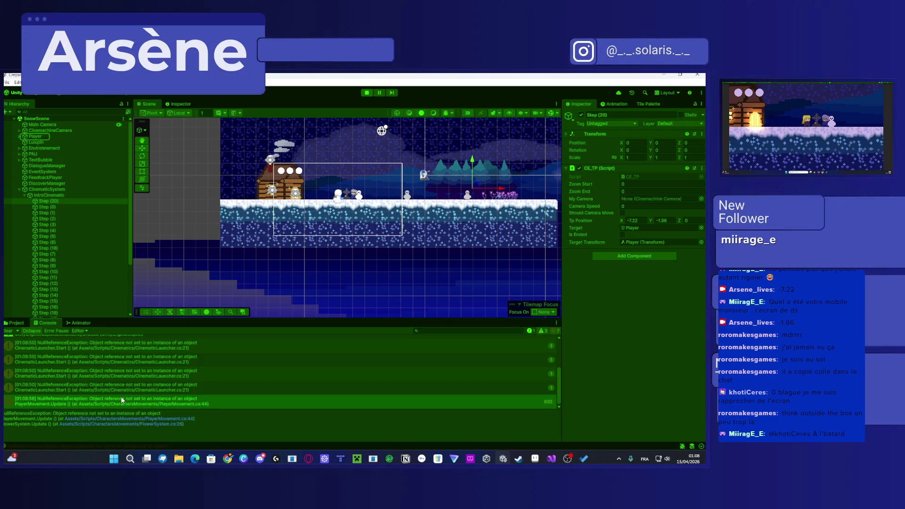
left_click(107, 378)
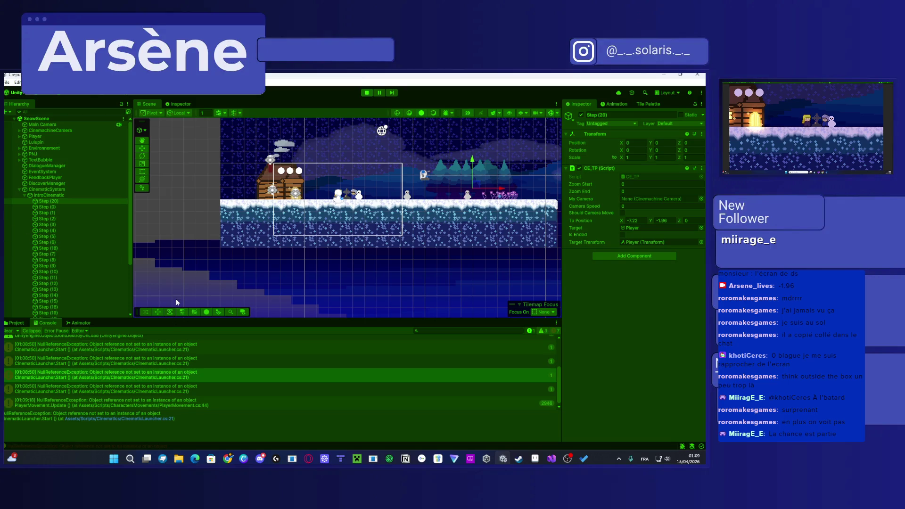
left_click(124, 362)
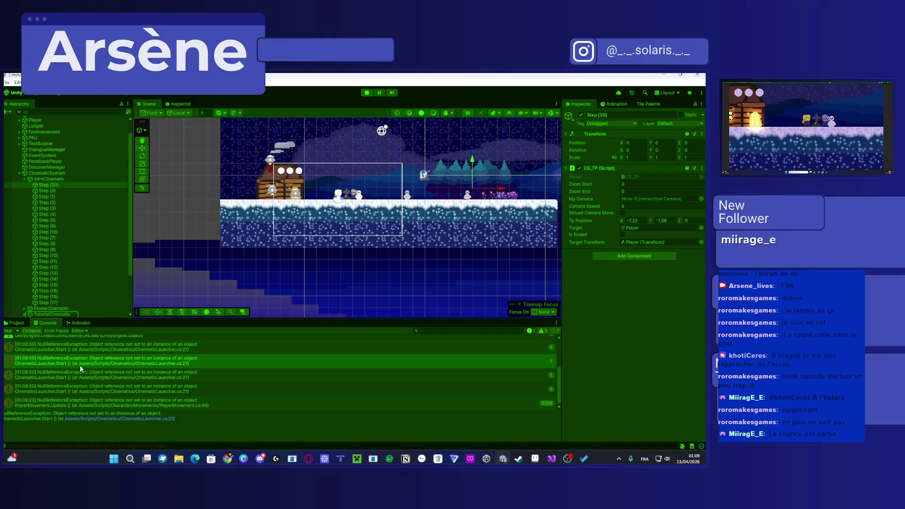
double_click(172, 363)
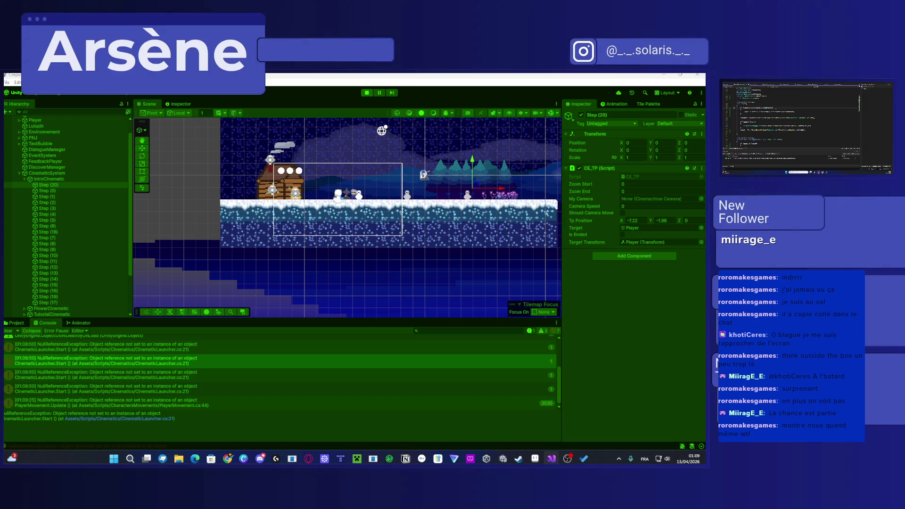
Step: Dock the Game window back into the editor beside the Scene view
scroll(792, 123, "up", 3)
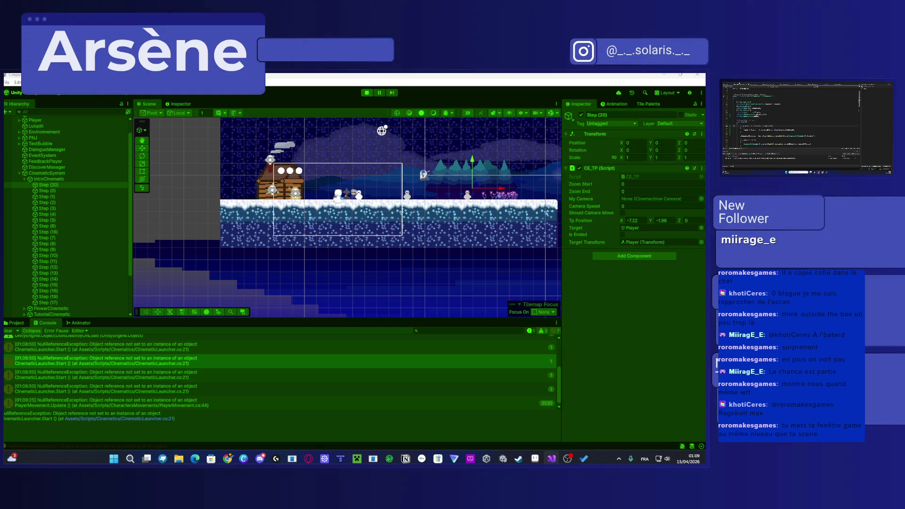
left_click_drag(141, 104, 366, 122)
left_click(367, 92)
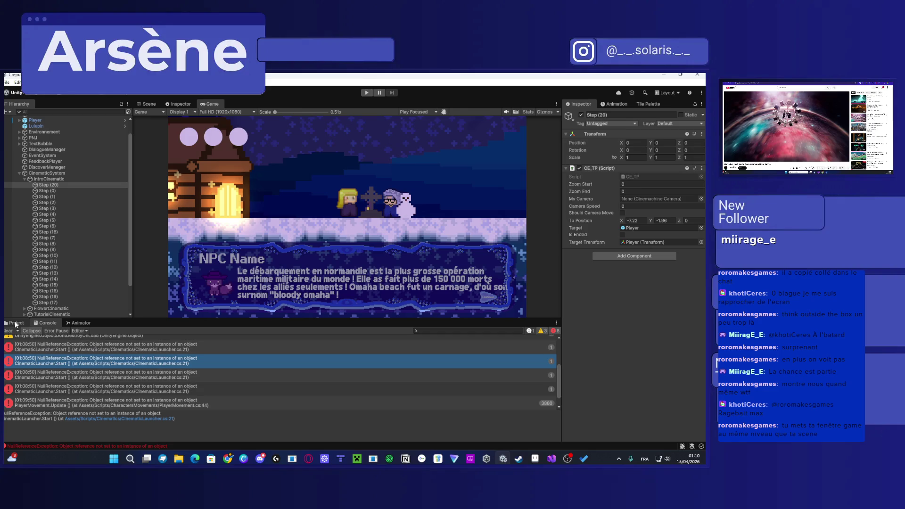
Step: Review IntroCinematic's 19 Cinematic Elements in the Inspector, noting Element 7 is empty
left_click(80, 179)
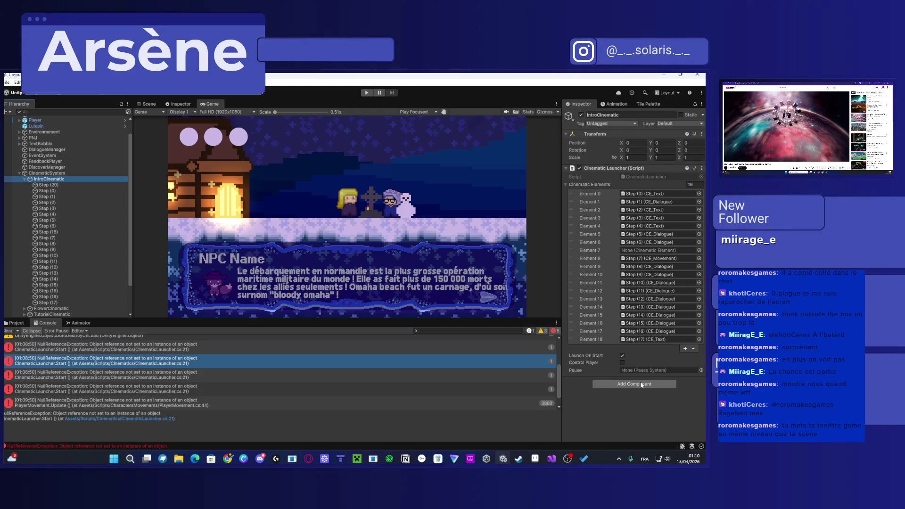
scroll(123, 215, "down", 3)
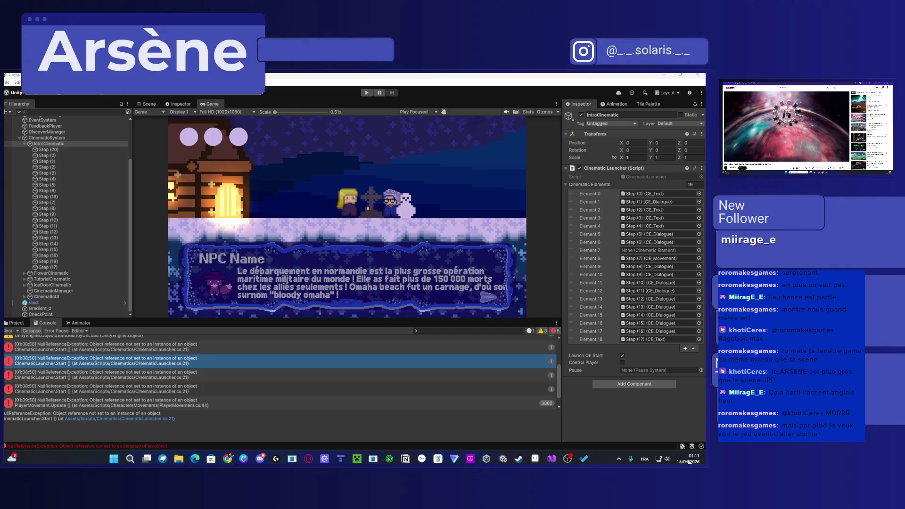
Step: Dismiss the notifications panel and open the Level1 scene from the Scenes folder
left_click(689, 462)
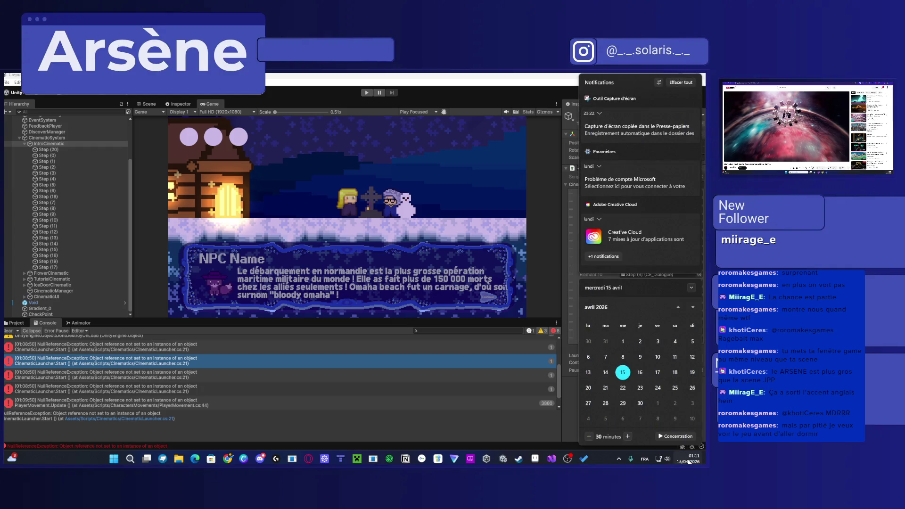
left_click(307, 415)
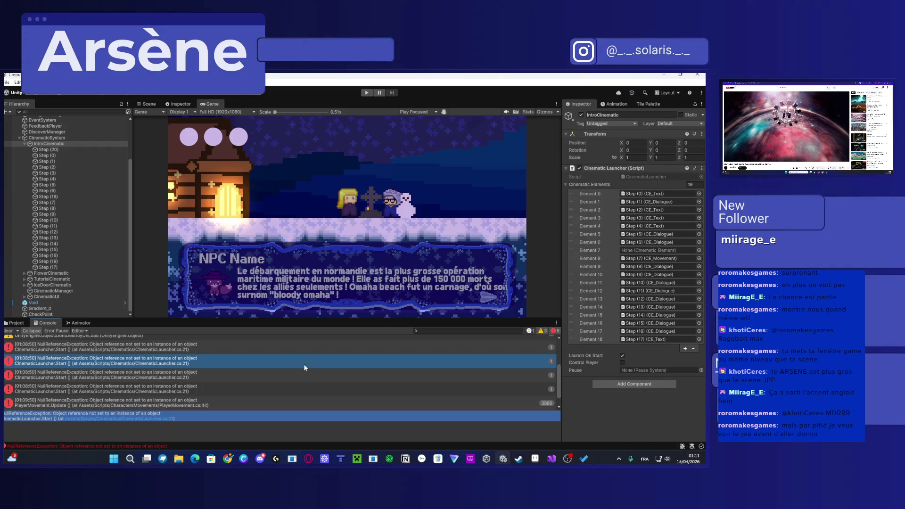
left_click(245, 364)
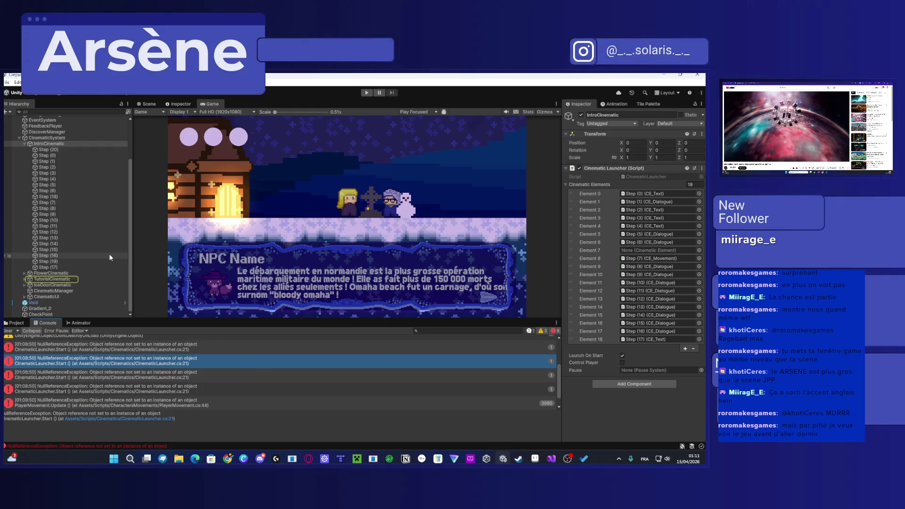
left_click(17, 323)
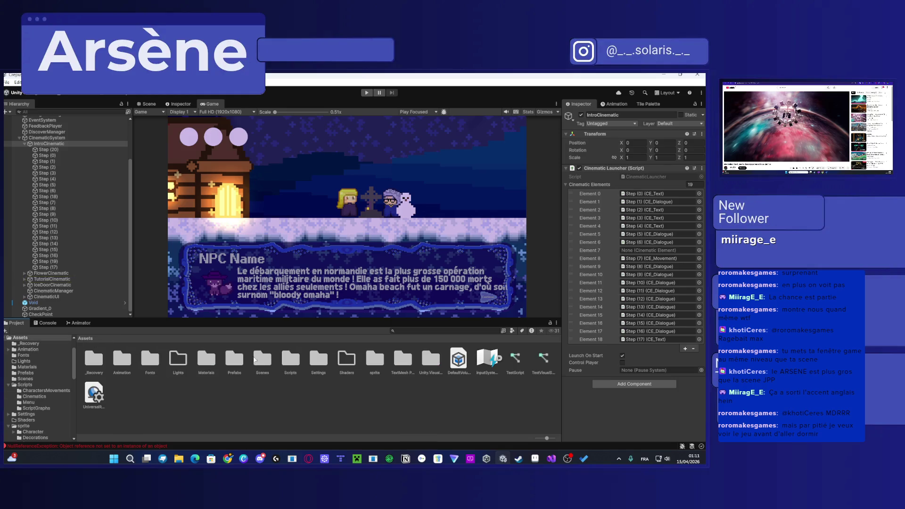
double_click(260, 363)
left_click(122, 360)
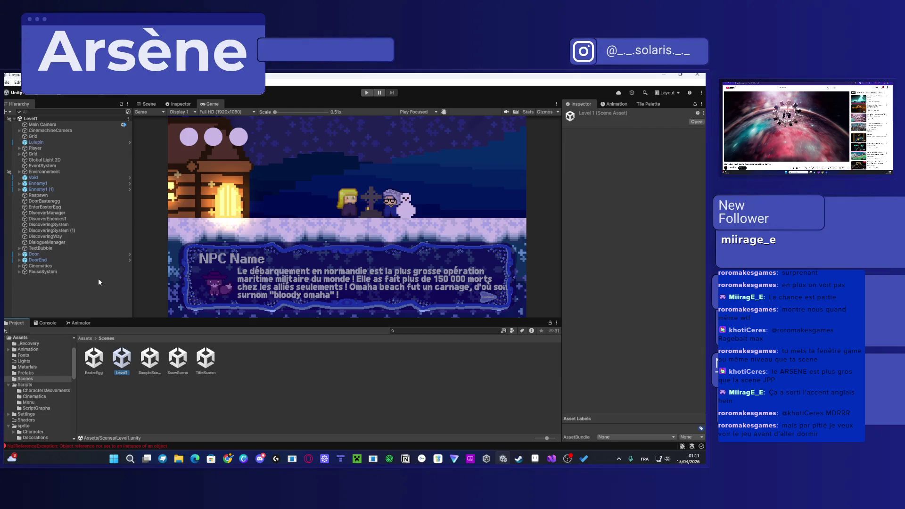
Step: Copy Level1's PauseSystem object into SnowScene and expand the CinematicSystem group
left_click(54, 272)
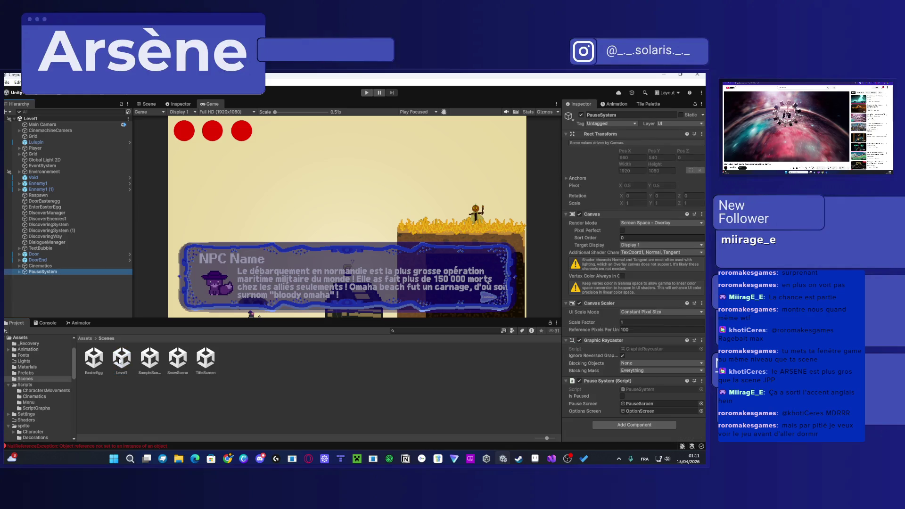
double_click(177, 359)
left_click(95, 259)
key("ctrl+v")
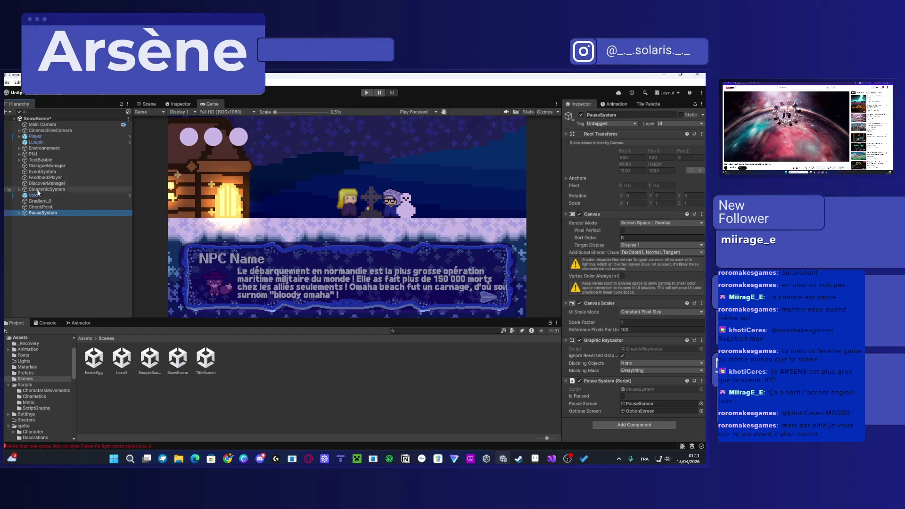
left_click(20, 190)
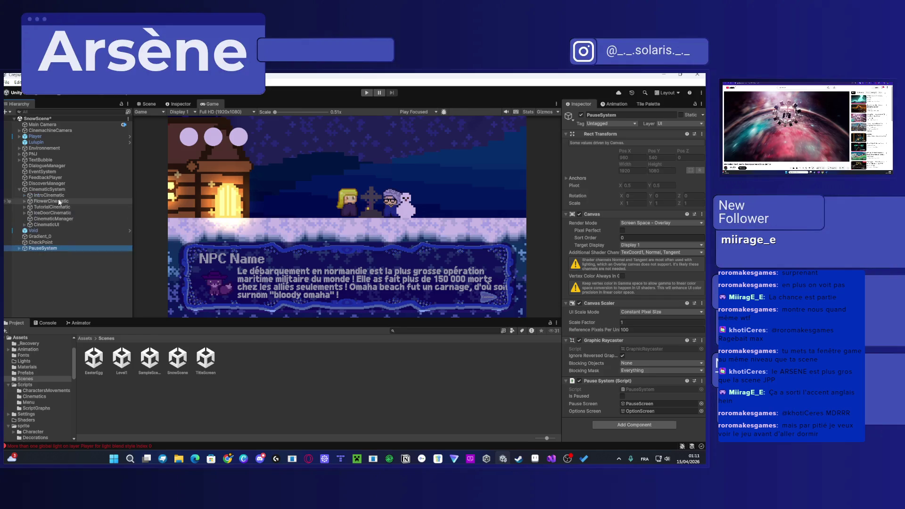
Step: Assign PauseSystem as the Pause reference on Intro, Flower, Tutorial and IceDoor cinematics
left_click(47, 196)
mouse_move(43, 248)
left_mouse_down()
mouse_move(94, 246)
mouse_move(578, 399)
mouse_move(629, 373)
left_mouse_up()
left_click(51, 201)
left_click_drag(43, 248, 665, 325)
left_click(89, 207)
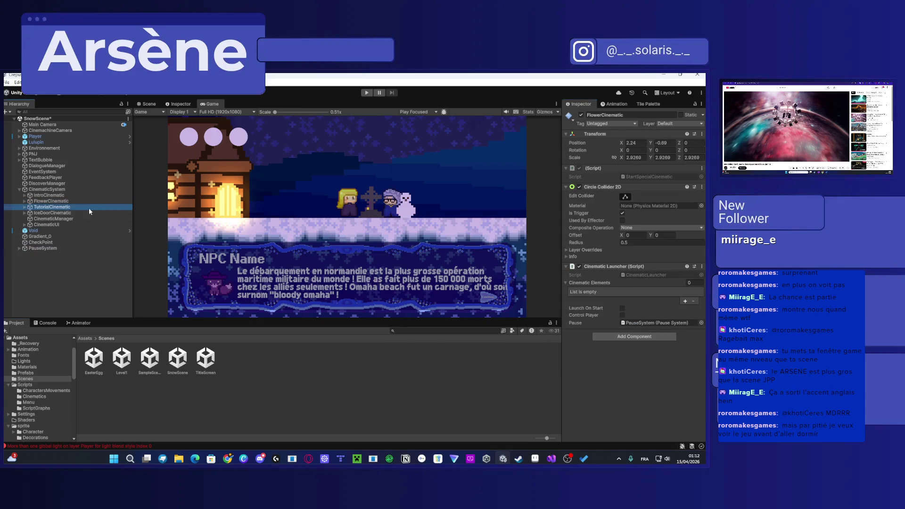
mouse_move(38, 249)
left_mouse_down()
mouse_move(627, 356)
mouse_move(660, 225)
left_mouse_up()
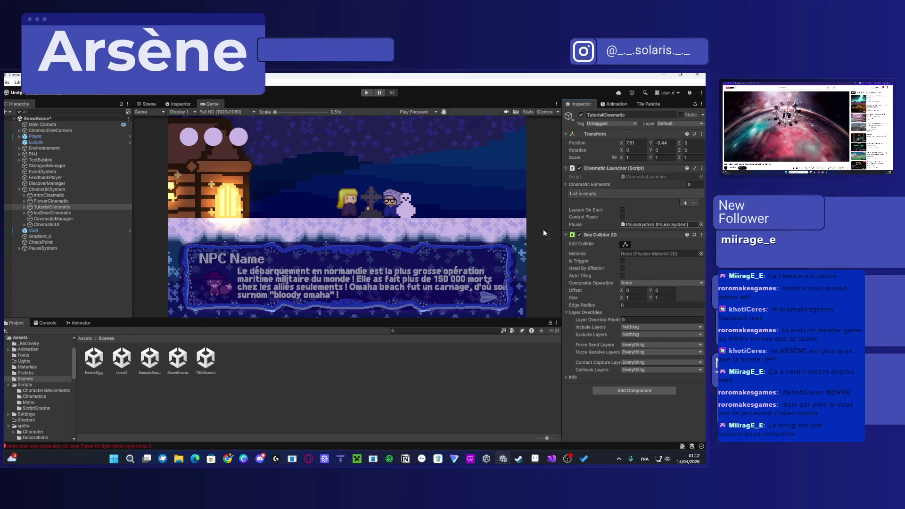
left_click(62, 213)
mouse_move(44, 248)
left_mouse_down()
mouse_move(586, 243)
mouse_move(633, 206)
mouse_move(645, 368)
left_mouse_up()
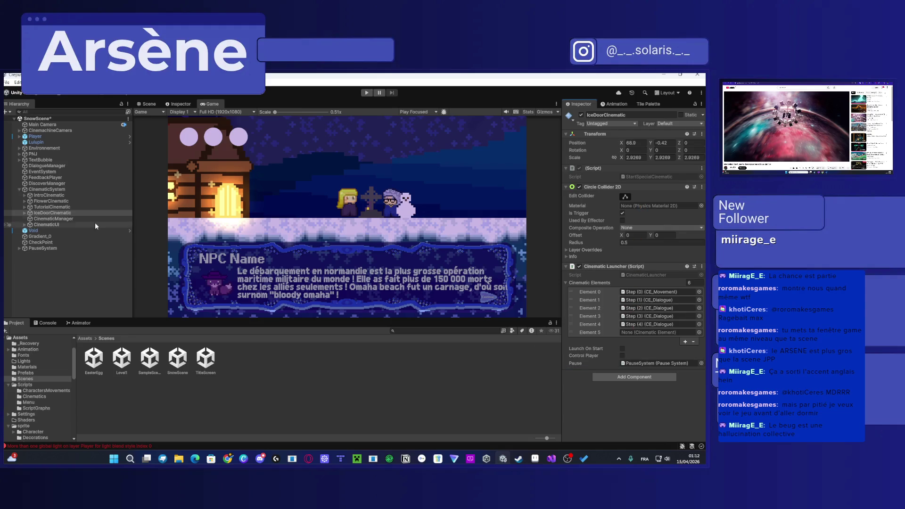
Step: Check CinematicManager and CinematicUI, then open the CinematicLauncher line 21 error in Visual Studio
left_click(75, 219)
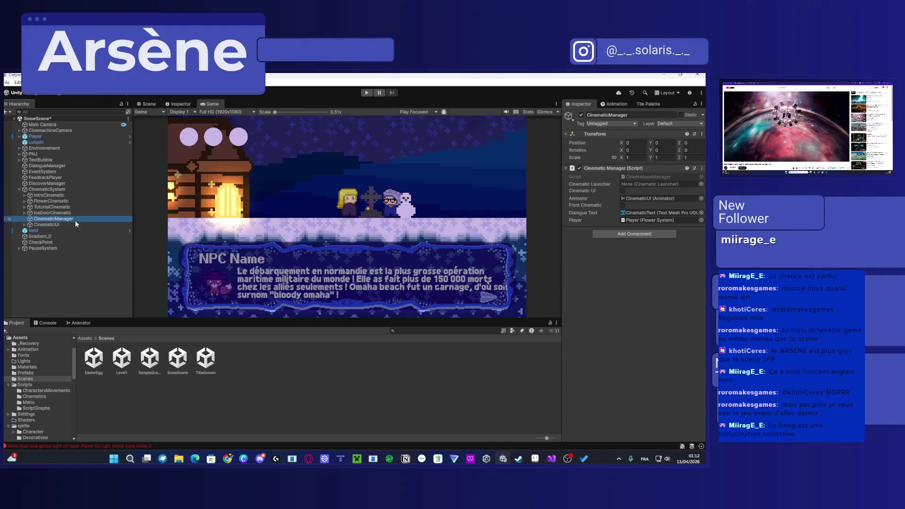
left_click(71, 225)
scroll(578, 309, "down", 3)
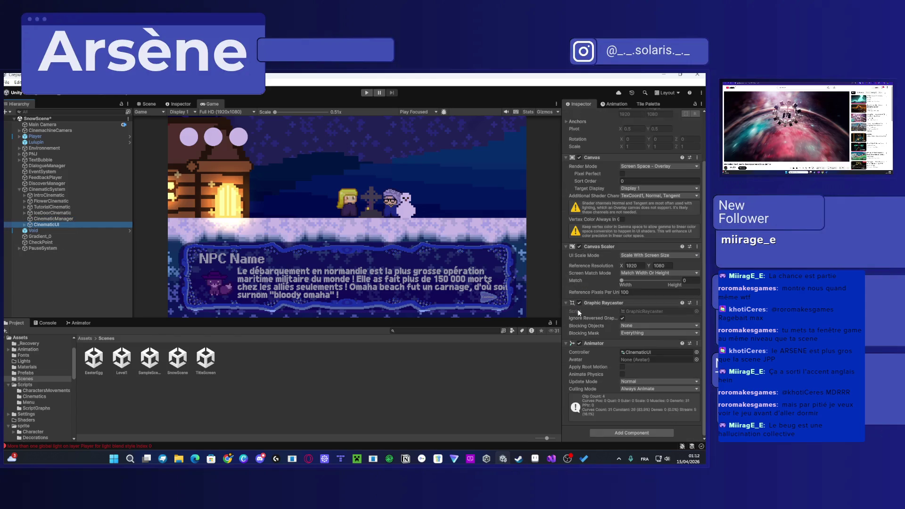
left_click(36, 323)
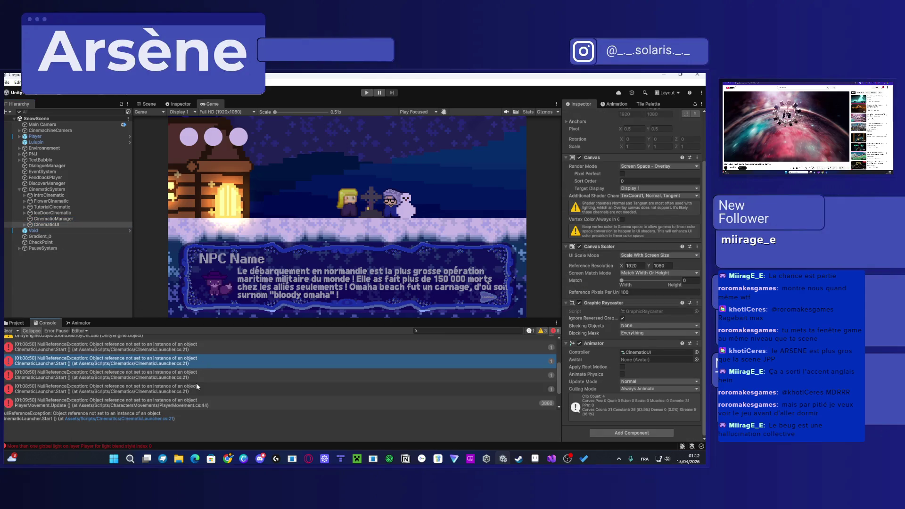
left_click(168, 376)
left_click(134, 353)
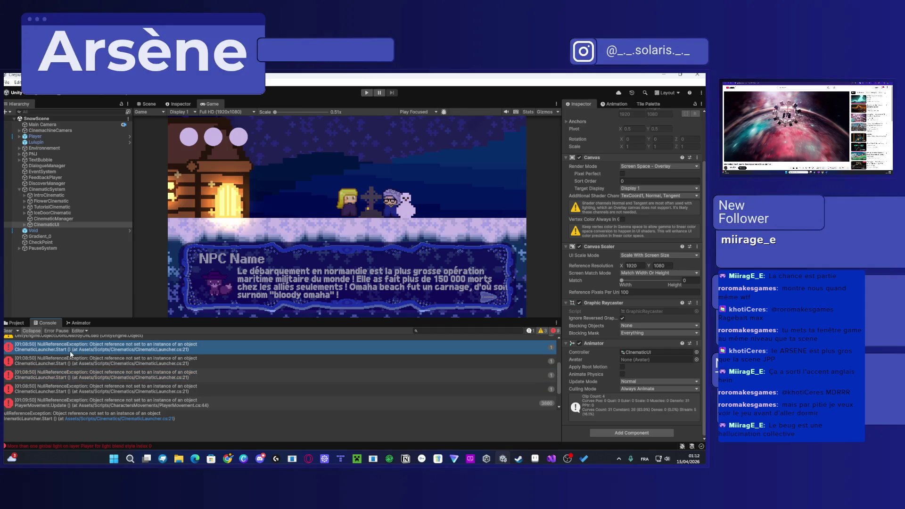
double_click(202, 349)
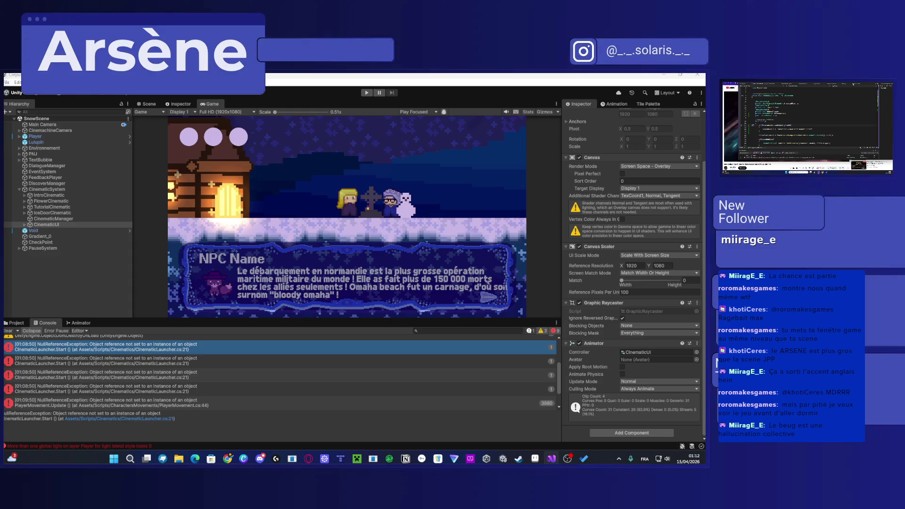
key("super+shift+Left")
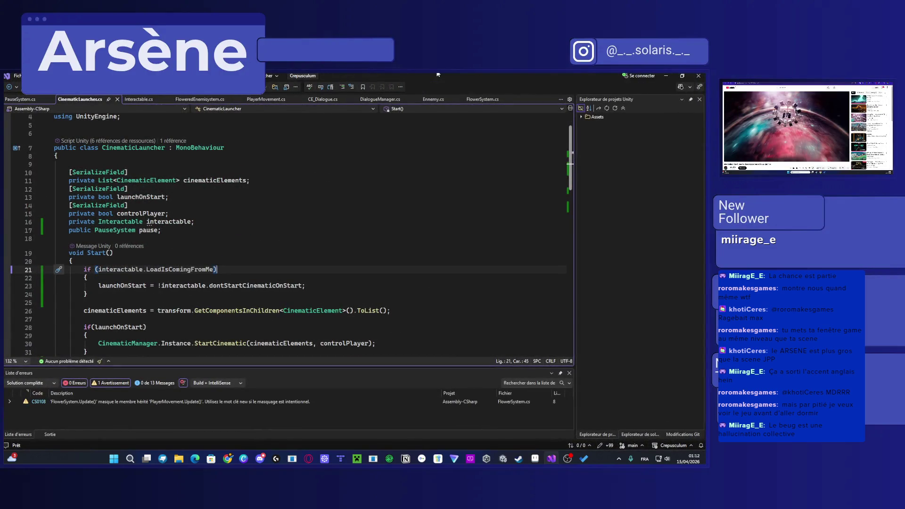
Step: Insert an if (interactable = !null) line above line 21 and save CinematicLauncher.cs
left_click_drag(98, 270, 146, 270)
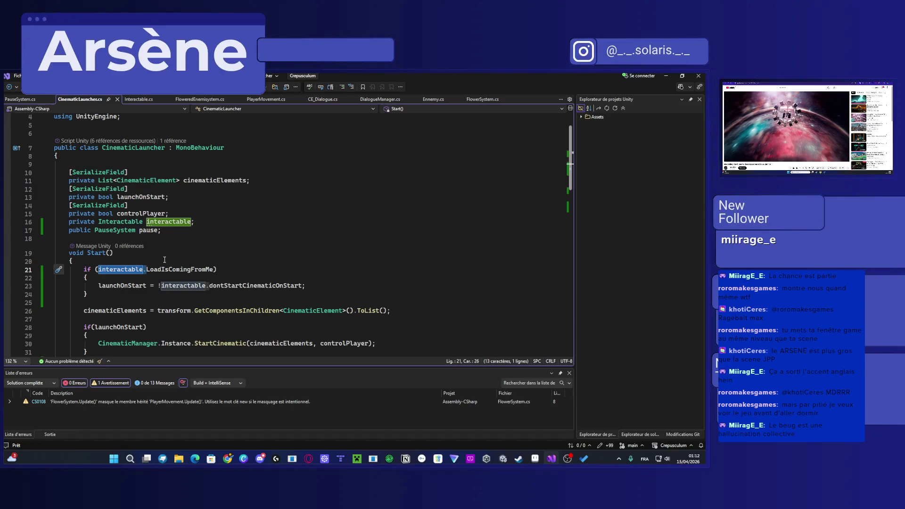
key("Home")
key("Return")
key("Up")
type("if")
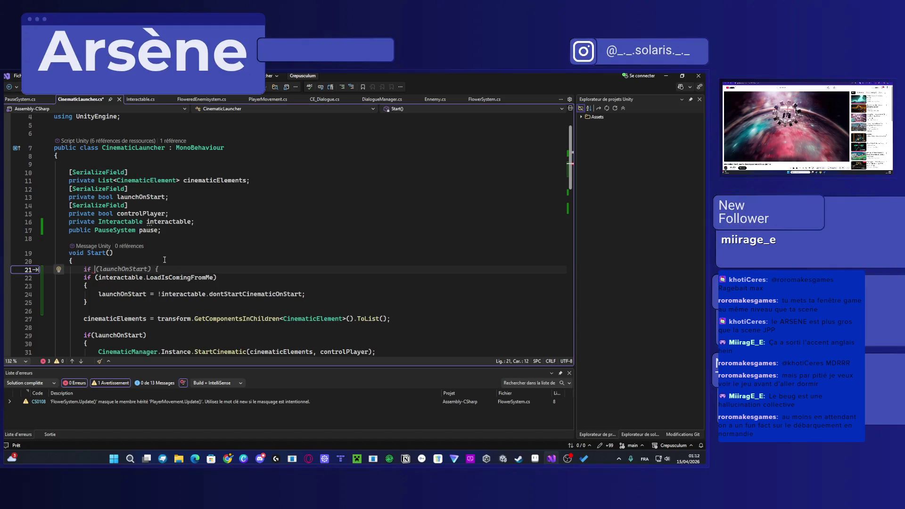
type(" (interactable")
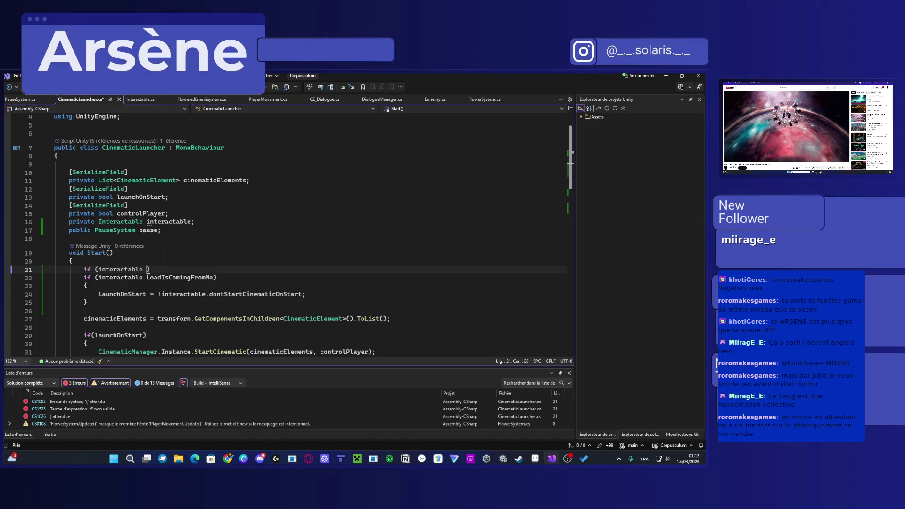
type("= n")
type("ull")
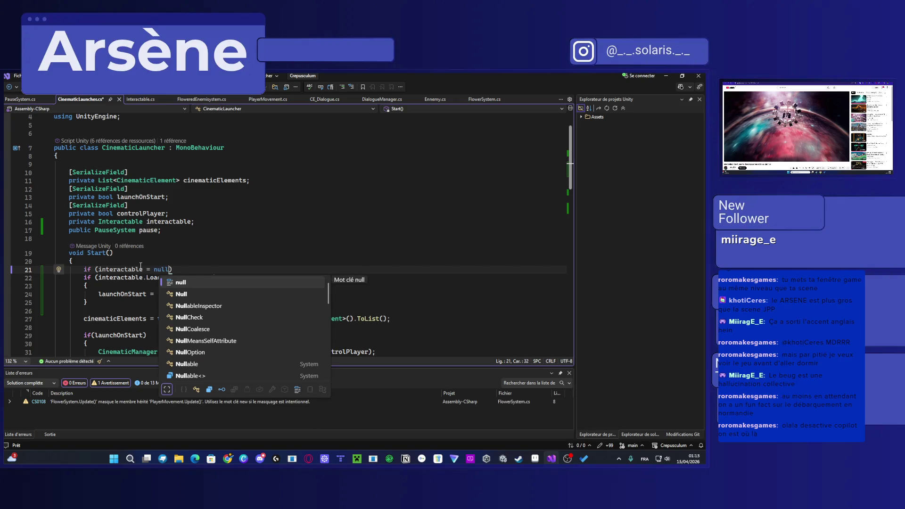
left_click(153, 269)
type("!")
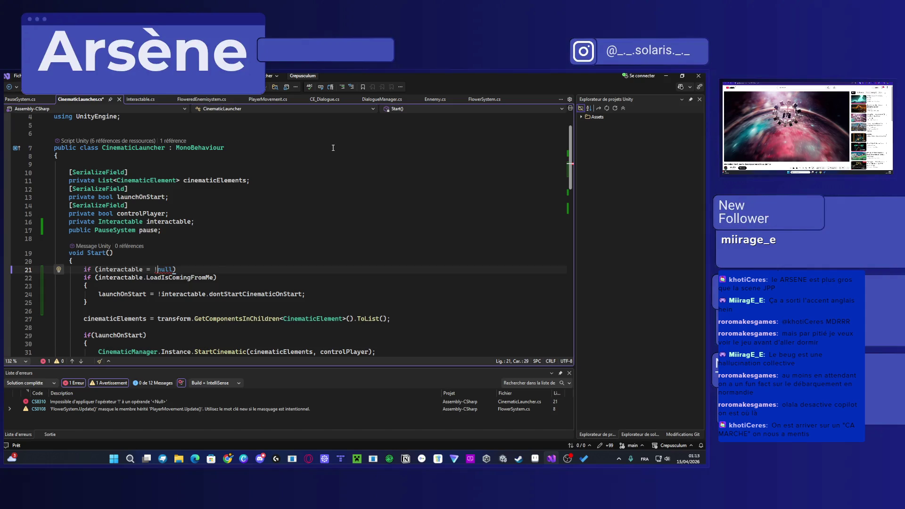
key("ctrl+s")
Step: Add an opening brace below the new condition and switch to the Aseprite window
left_click(191, 269)
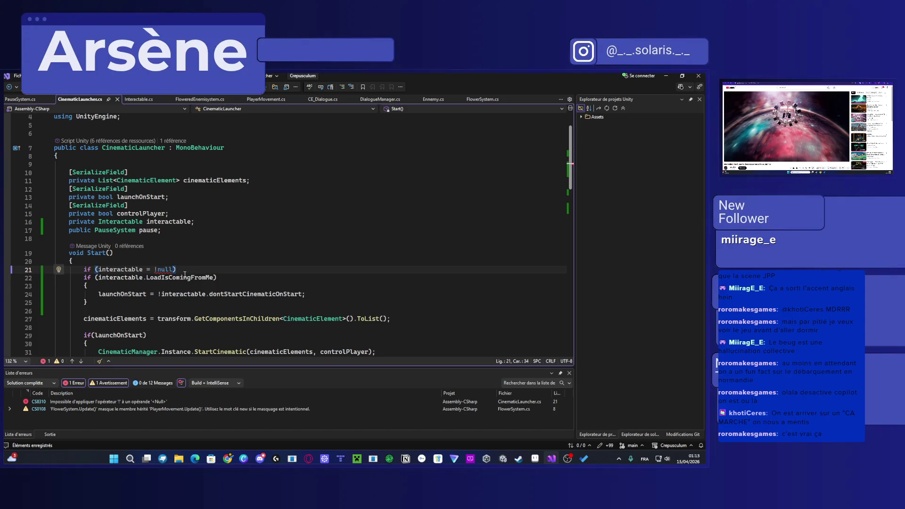
key("Return")
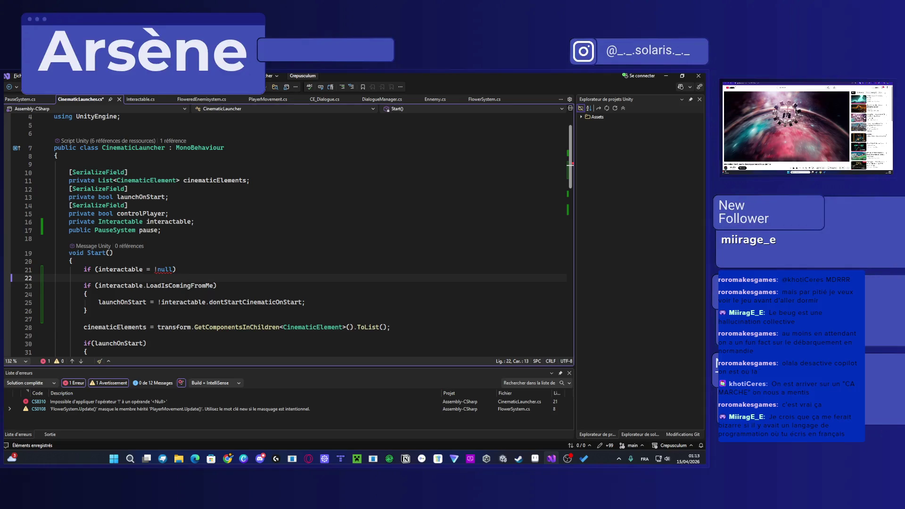
type("{")
left_click(534, 459)
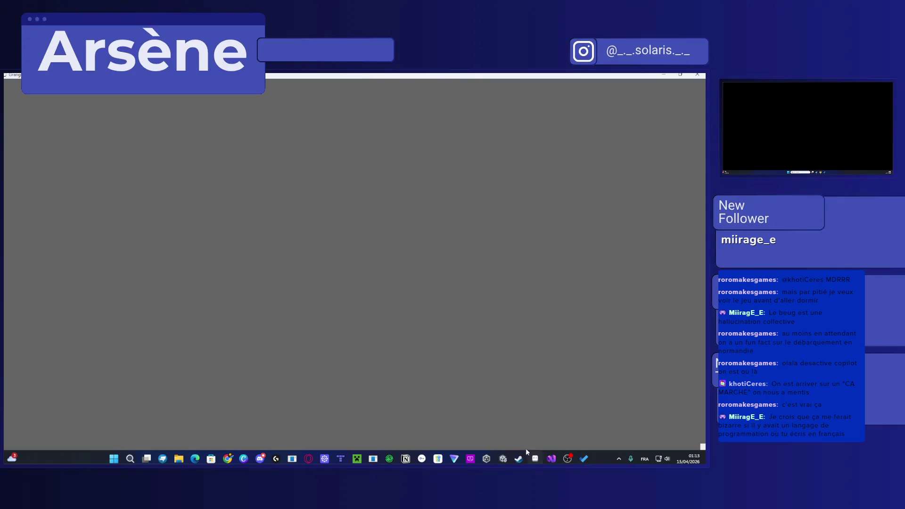
Step: Close the Aseprite window with Fermer la fenêtre from its taskbar menu
right_click(535, 459)
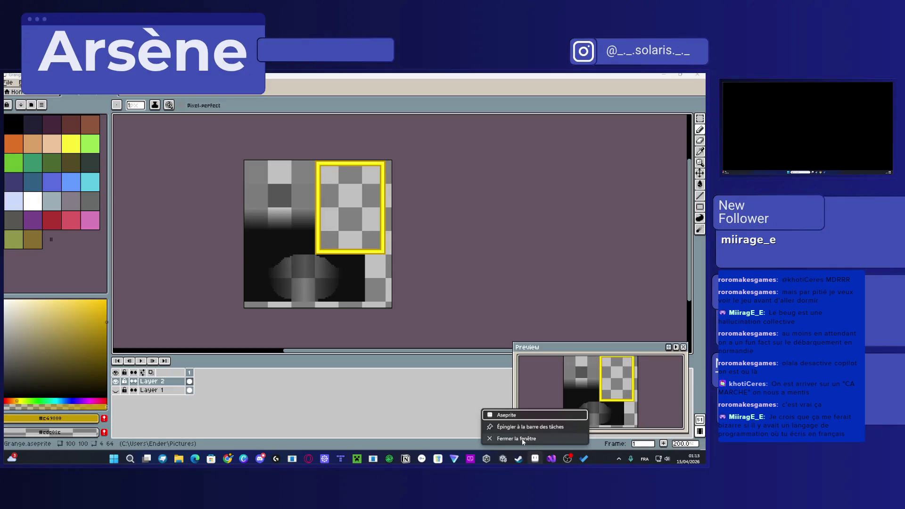
left_click(518, 438)
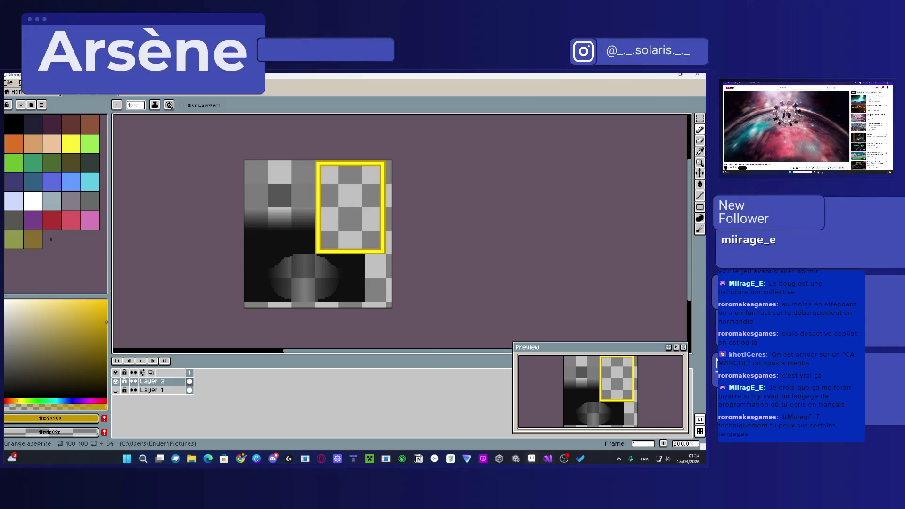
right_click(532, 459)
left_click(505, 408)
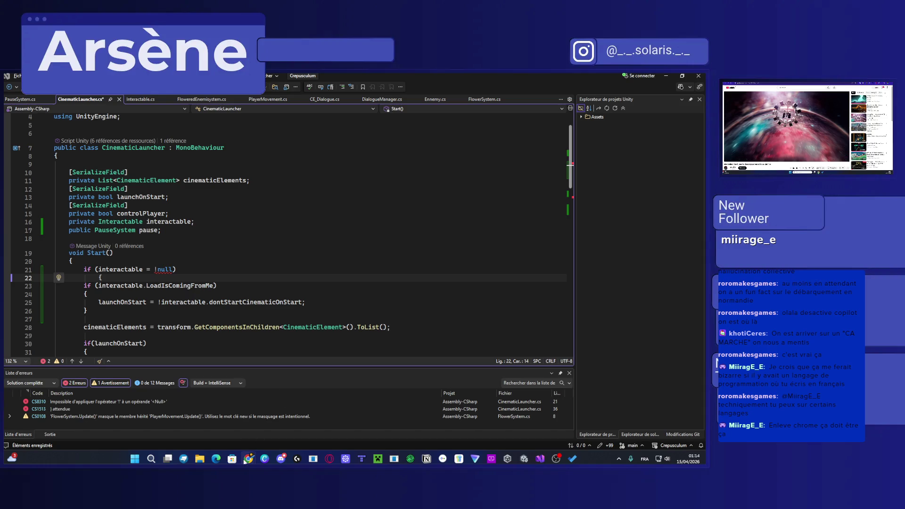
Step: Return to Visual Studio, then launch the Brave browser from Start search
mouse_move(249, 458)
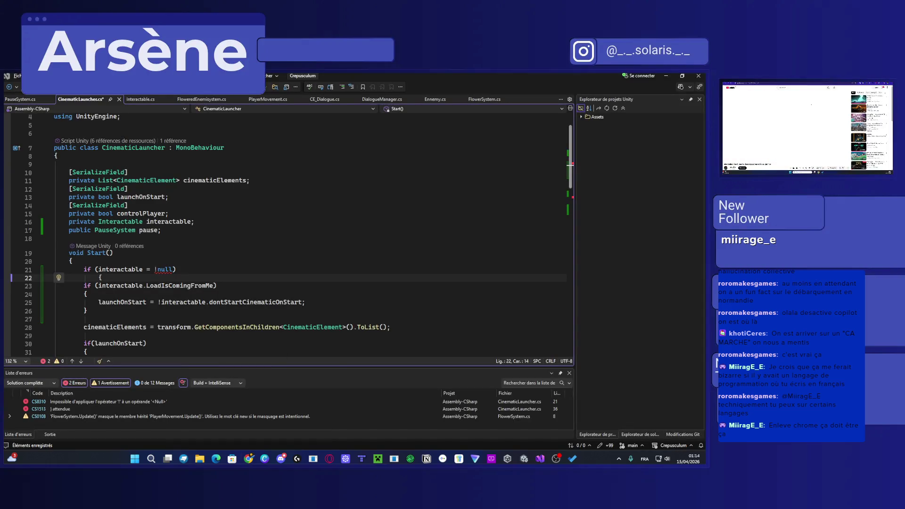
key("alt+Tab")
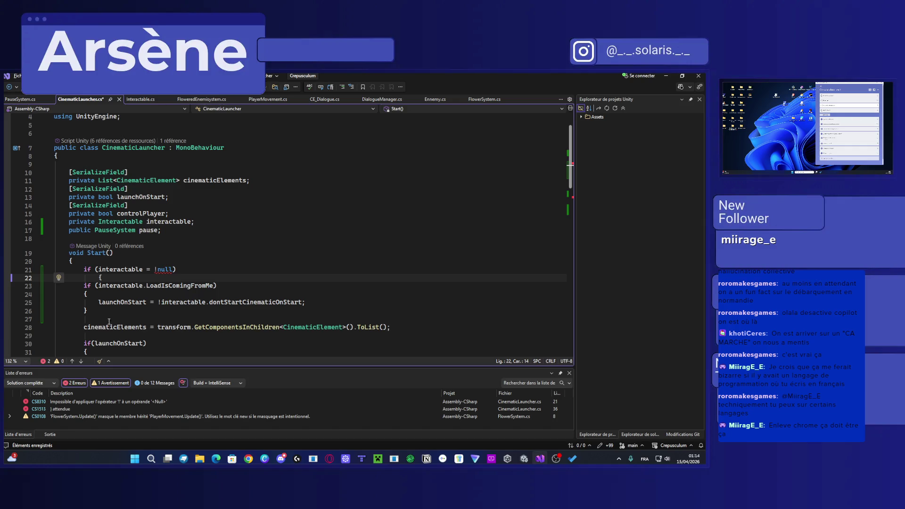
key("super")
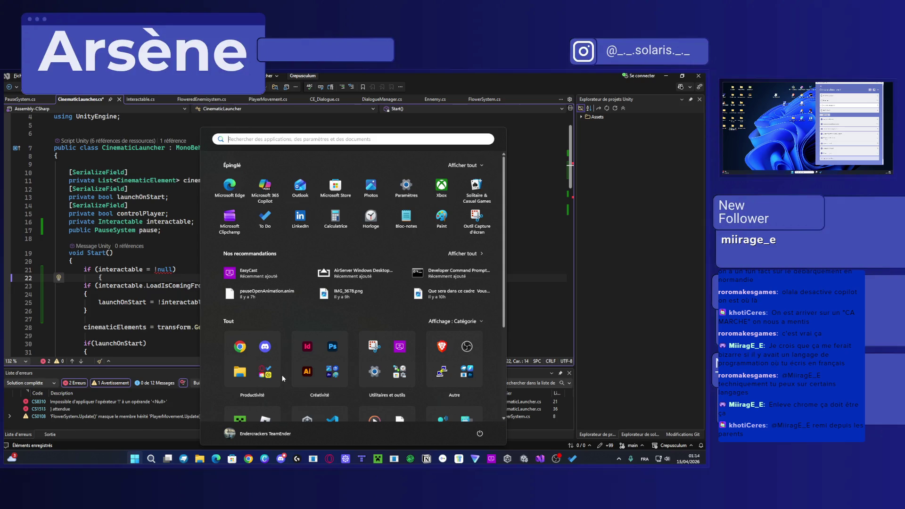
type("brave")
key("Return")
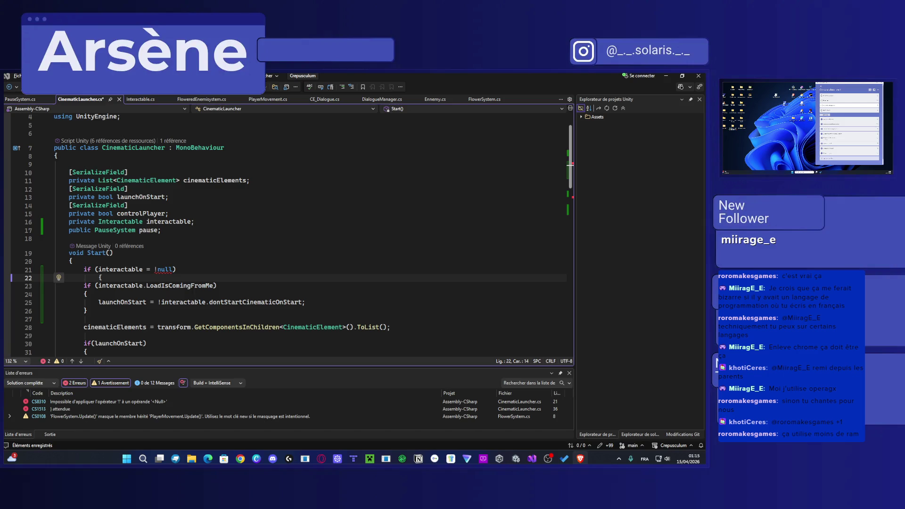
key("alt+Tab")
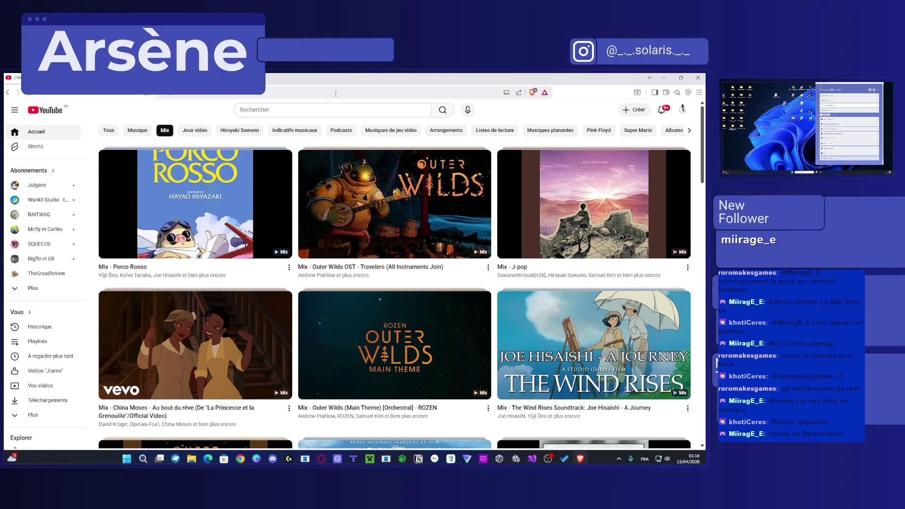
Step: Bring up the maximised Brave window on YouTube's Mix home feed and focus its search field
left_click(333, 110)
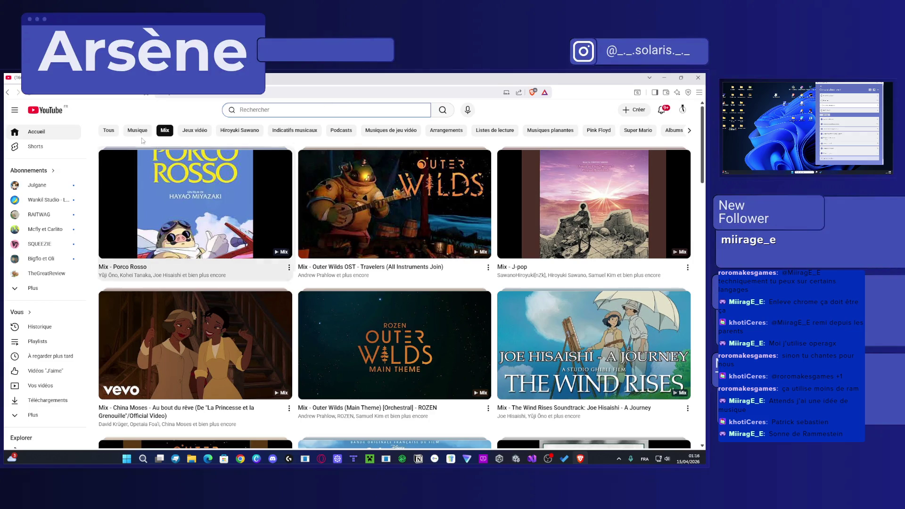
Step: Scroll the YouTube Mix feed down to the Final Voyage, Mulan and Jacques Brel mix rows
scroll(524, 314, "down", 3)
scroll(495, 348, "down", 1)
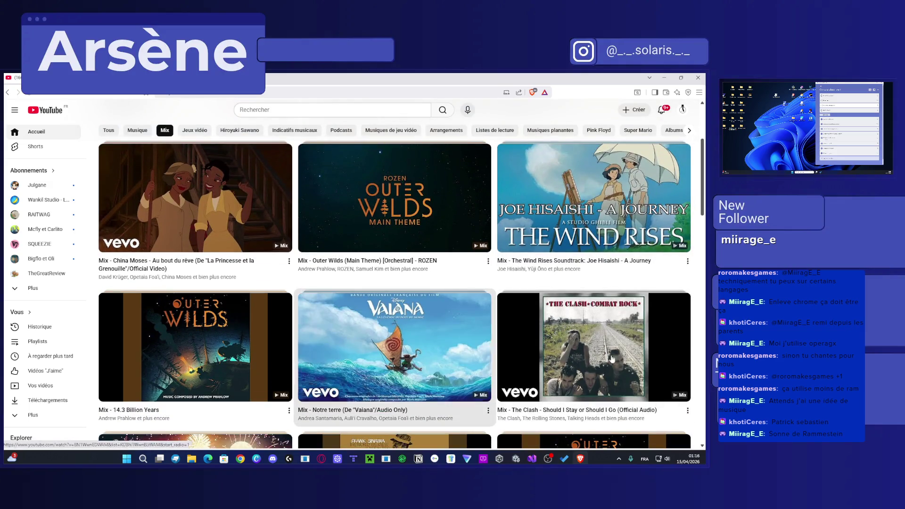
scroll(561, 387, "down", 2)
scroll(562, 386, "down", 2)
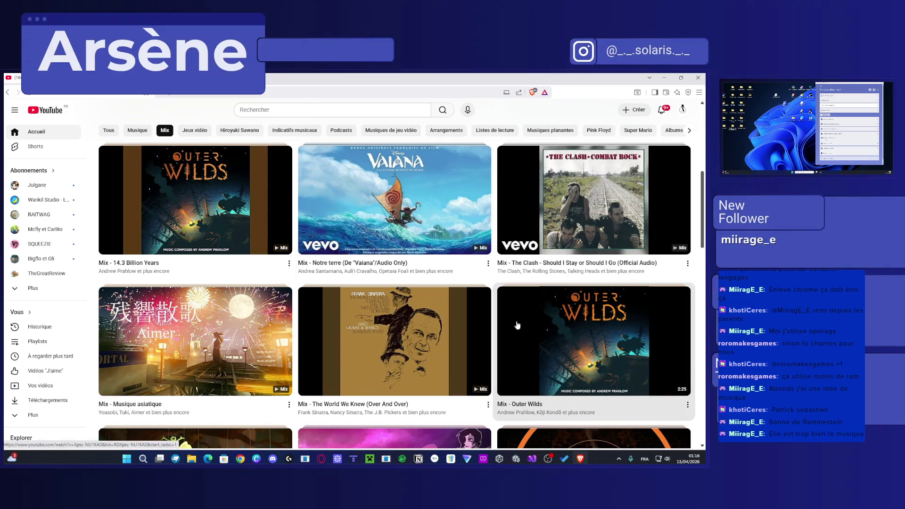
scroll(517, 325, "down", 3)
scroll(473, 371, "down", 3)
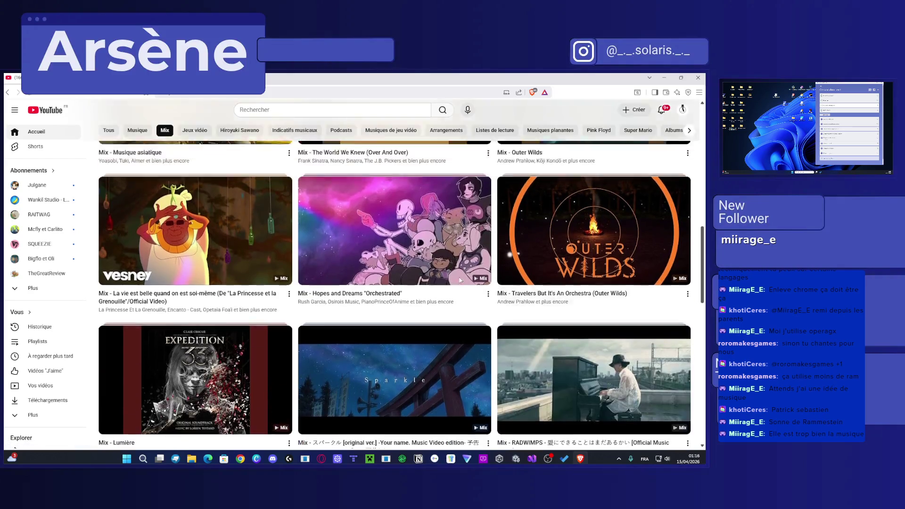
scroll(527, 328, "down", 2)
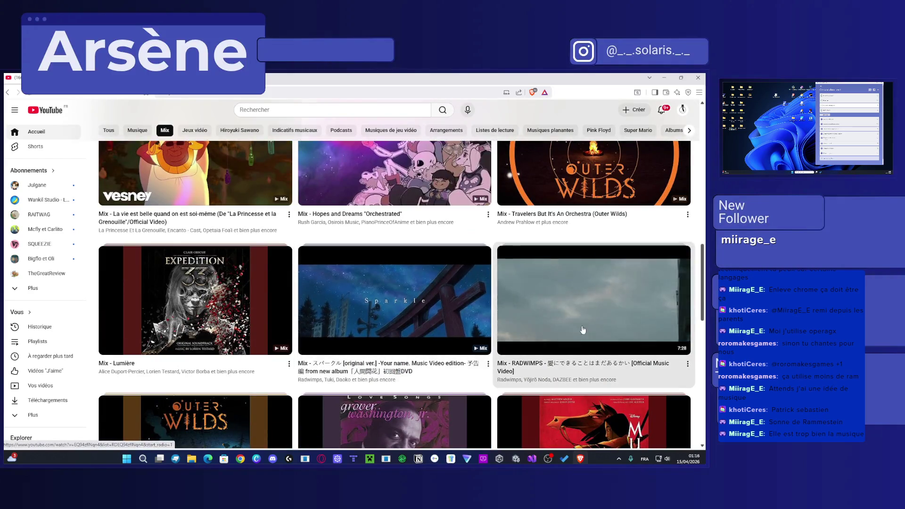
scroll(527, 328, "down", 3)
scroll(549, 342, "down", 2)
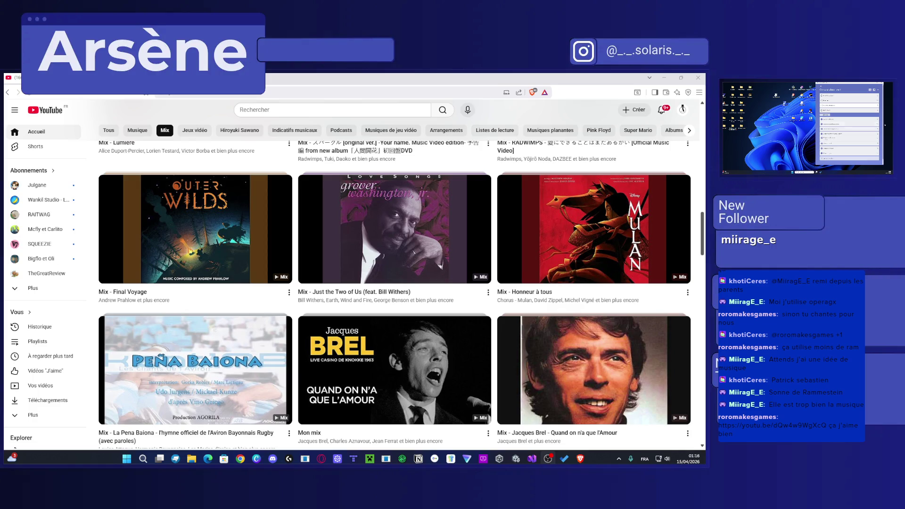
key("ctrl+t")
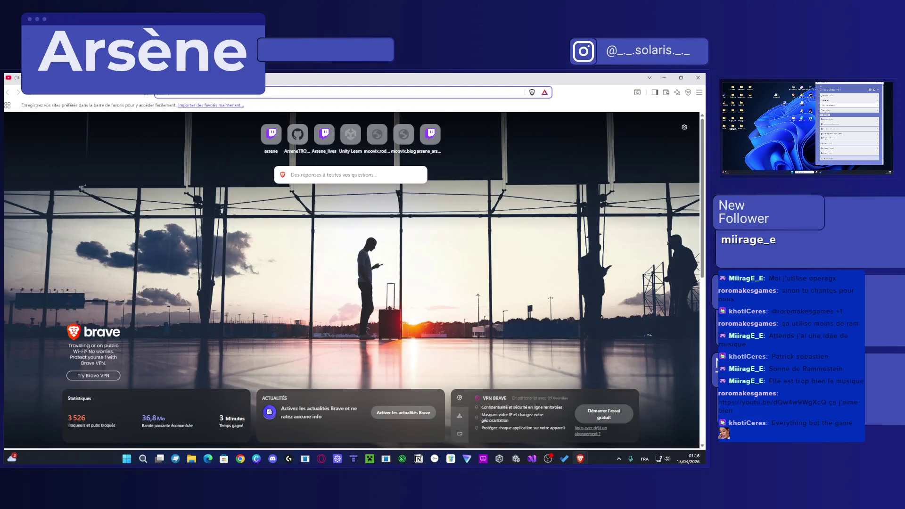
key("ctrl+w")
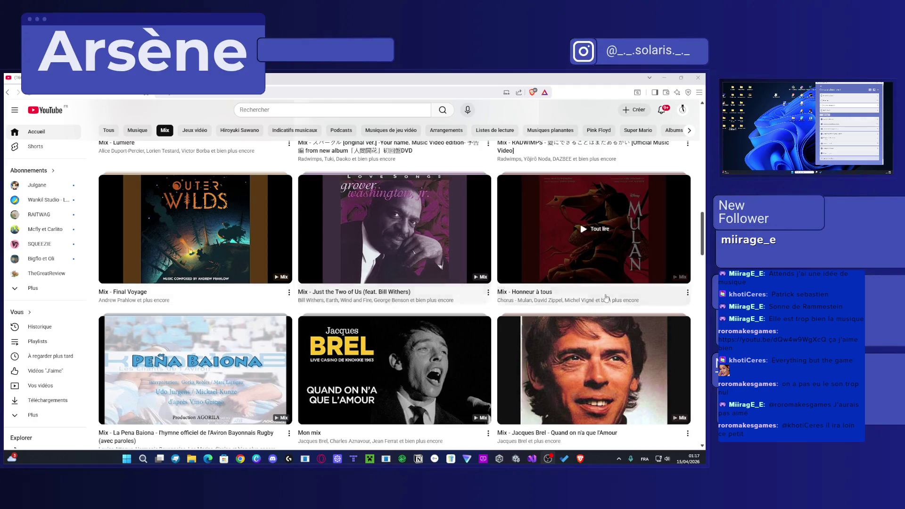
scroll(612, 299, "up", 8)
scroll(613, 299, "up", 9)
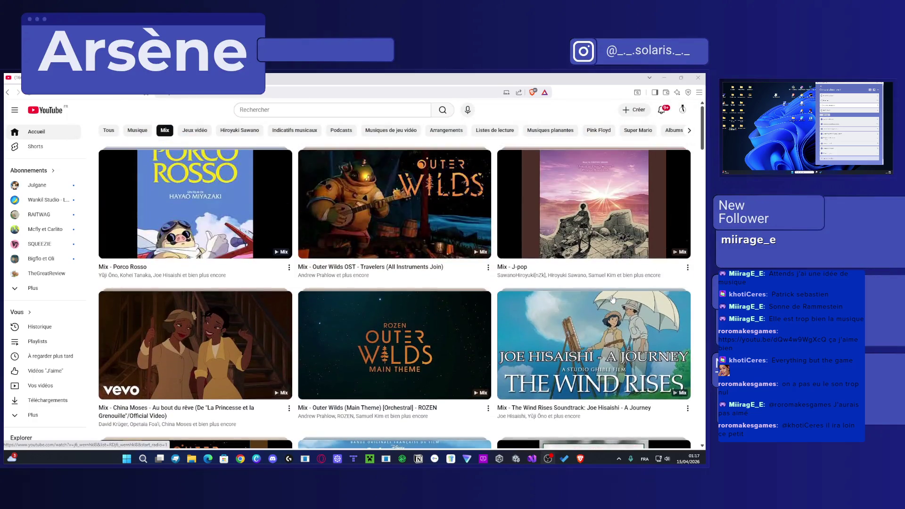
scroll(600, 308, "down", 7)
scroll(600, 308, "down", 10)
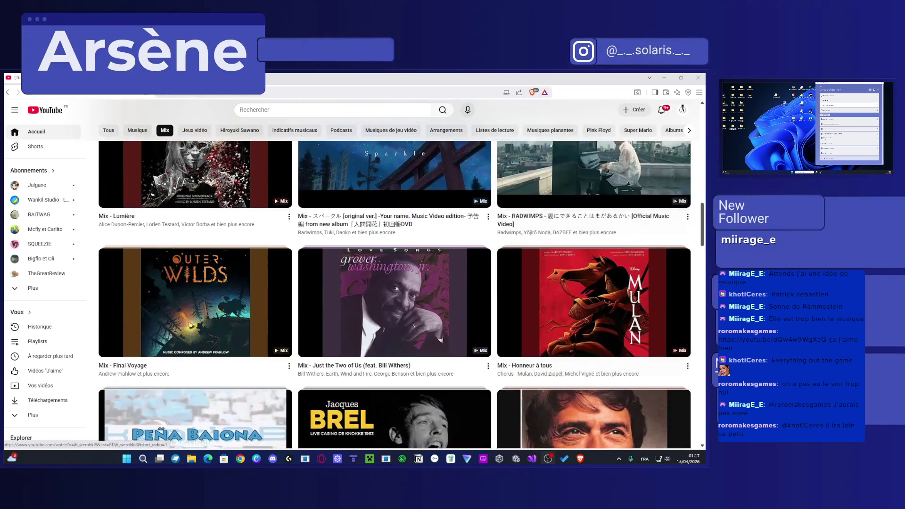
scroll(643, 316, "down", 3)
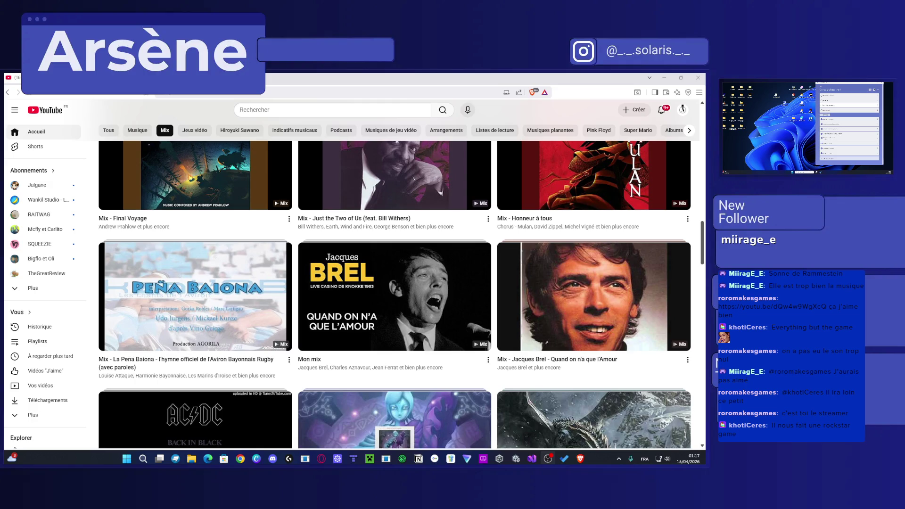
left_click(475, 196)
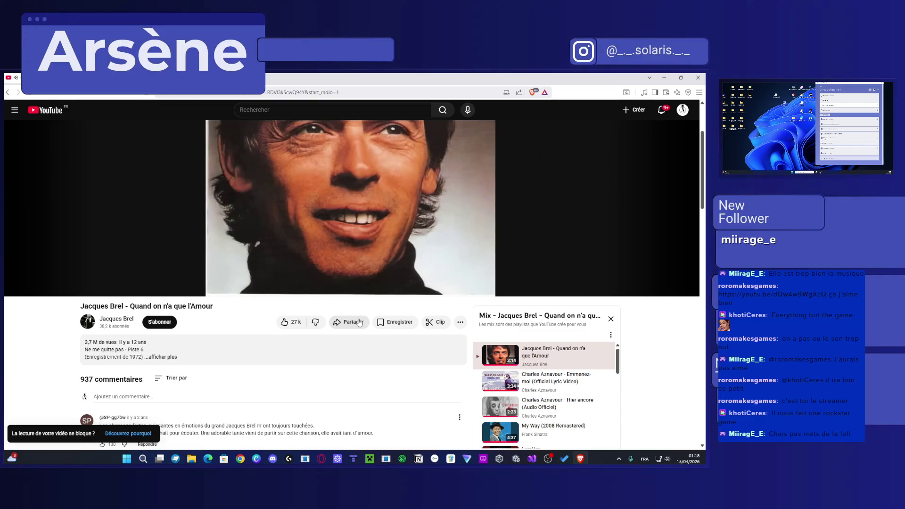
Step: Leave the Jacques Brel song playing and return to CinematicLauncher.cs in Visual Studio
scroll(359, 322, "up", 3)
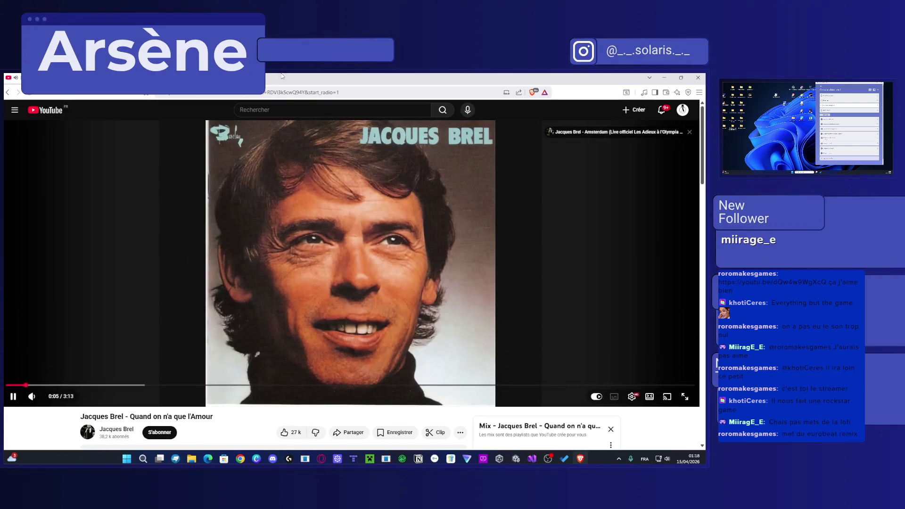
key("alt+Tab")
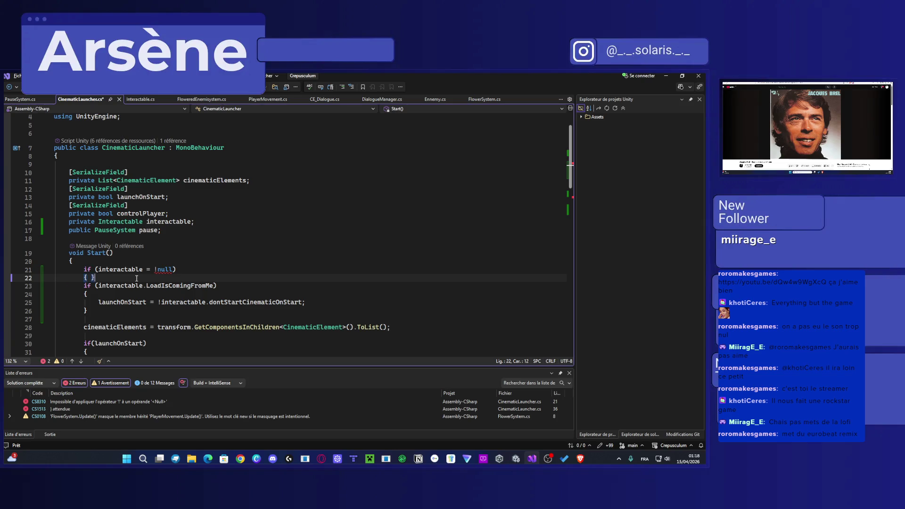
Step: Move the LoadIsComingFromMe check inside the interactable brace block, indent it, and save
key("Return")
type("}")
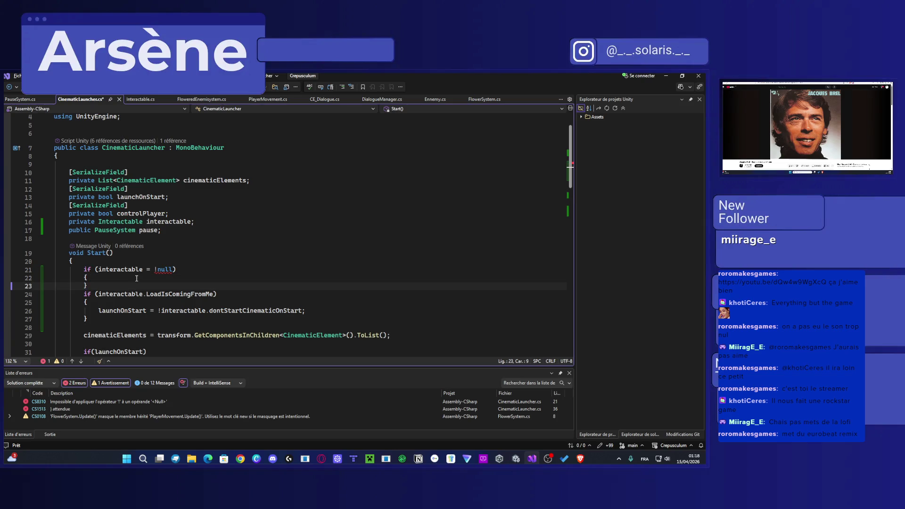
key("alt+Down")
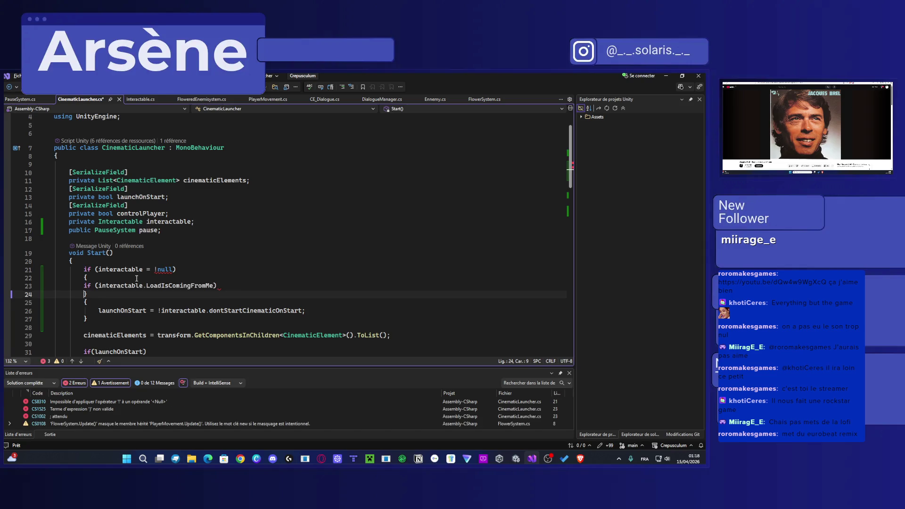
key("shift+Up")
key("shift+Up")
key("Tab")
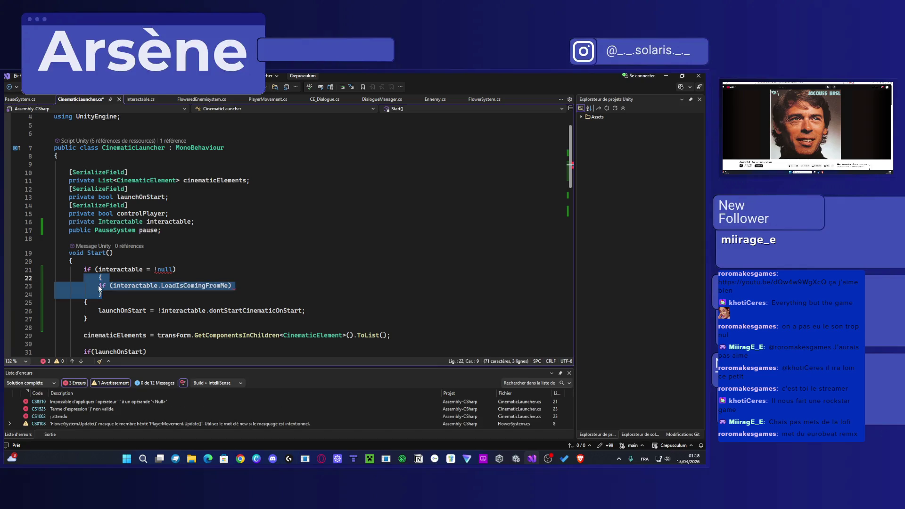
key("Down")
key("Tab")
key("ctrl+s")
left_click(187, 269)
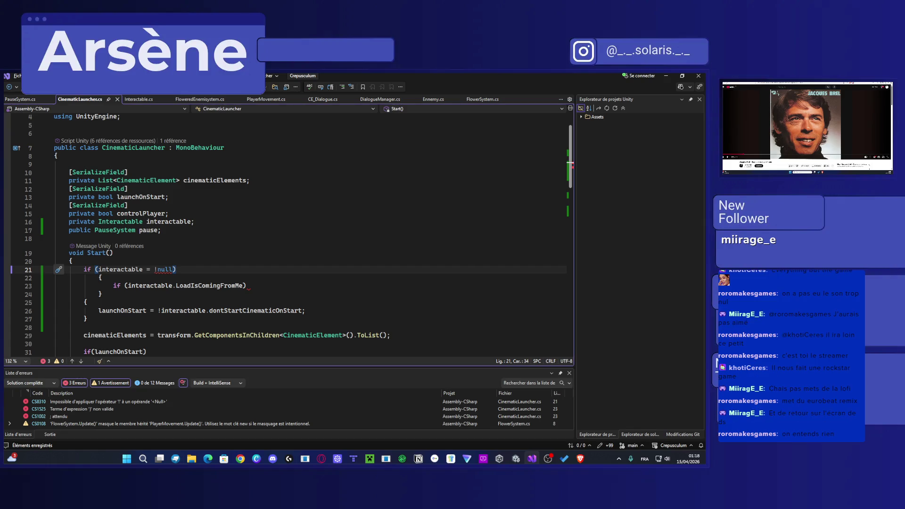
Step: Pause the music video in the browser and run a web search in a new tab
key("alt+Tab")
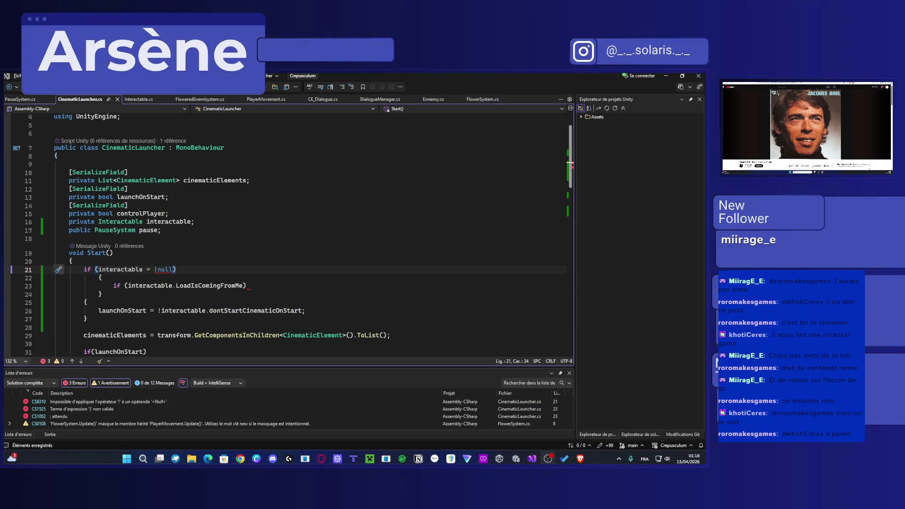
scroll(805, 123, "down", 3)
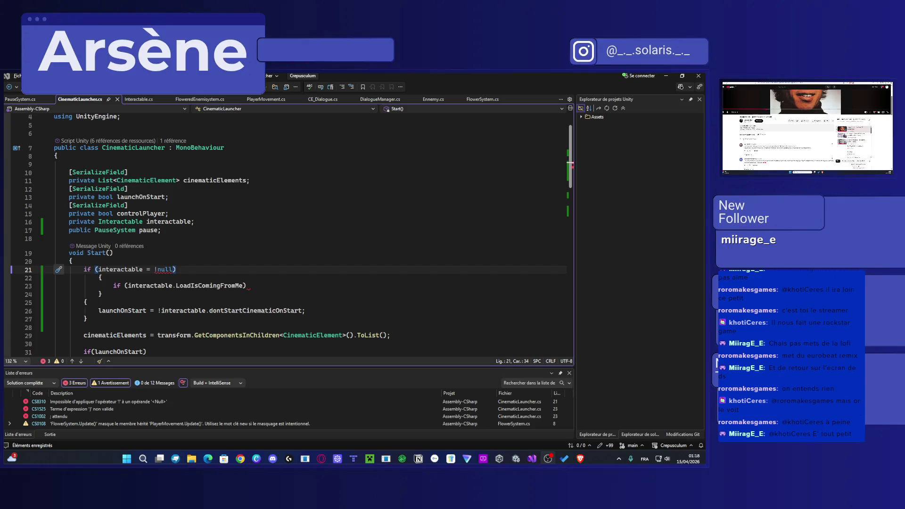
left_click(805, 101)
key("ctrl+t")
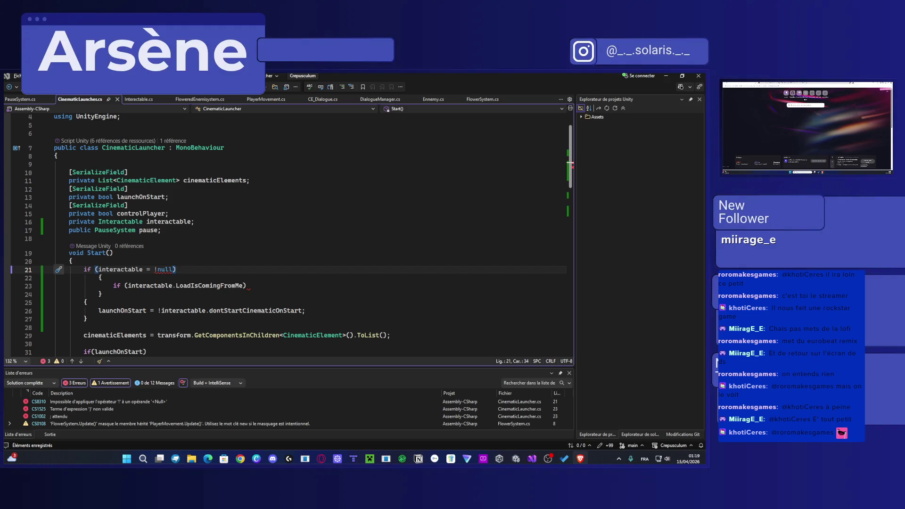
key("Return")
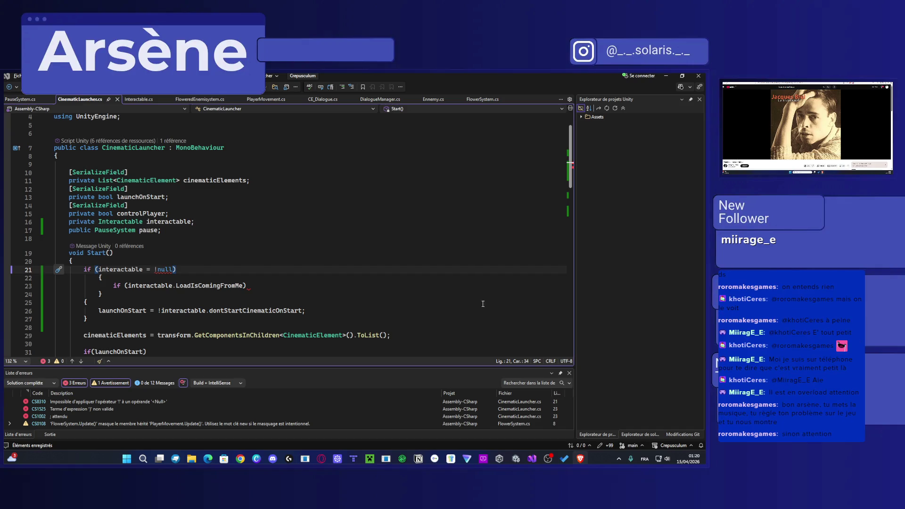
Step: Relocate the launchOnStart block to sit under the LoadIsComingFromMe check on line 23
left_click(210, 284)
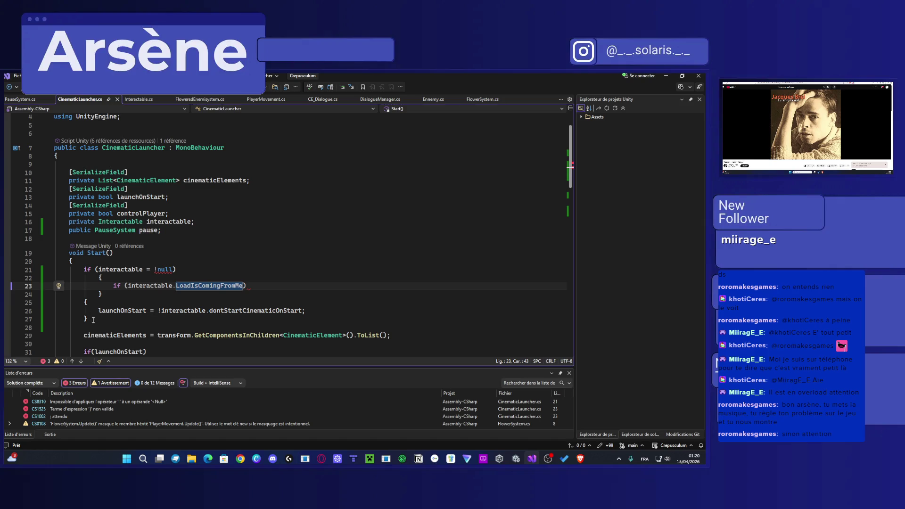
left_click(98, 315)
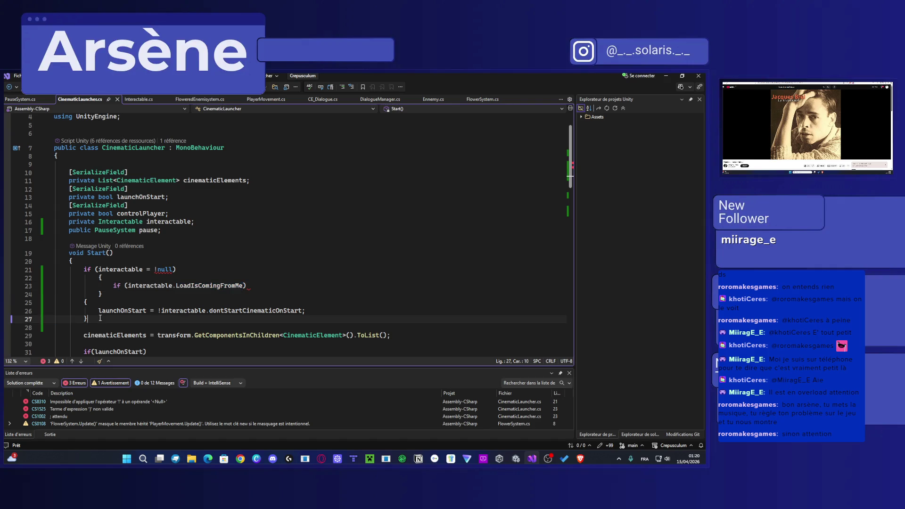
left_click_drag(98, 315, 84, 302)
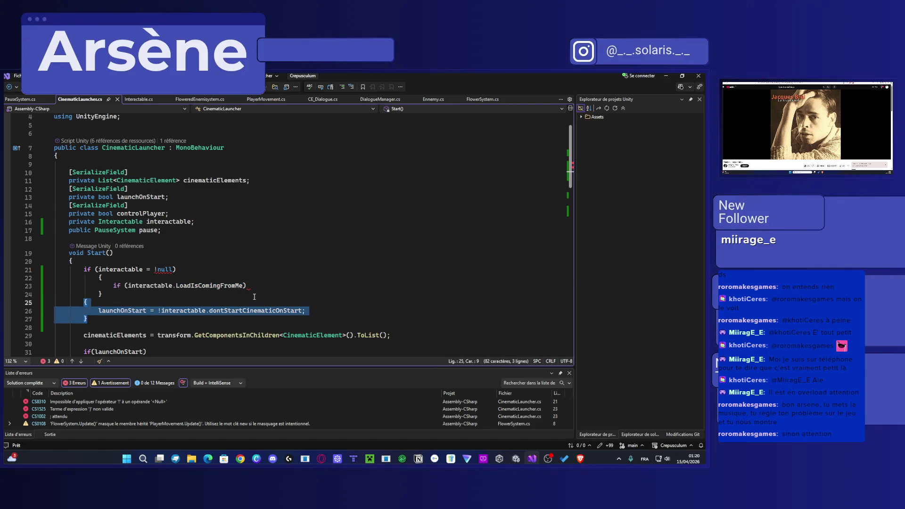
key("Delete")
left_click(272, 286)
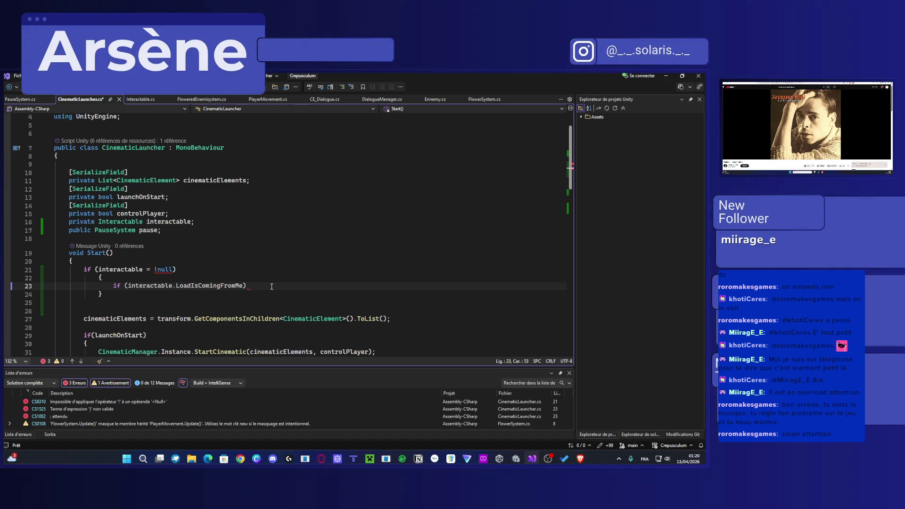
key("ctrl+z")
key("ctrl+z")
key("ctrl+z")
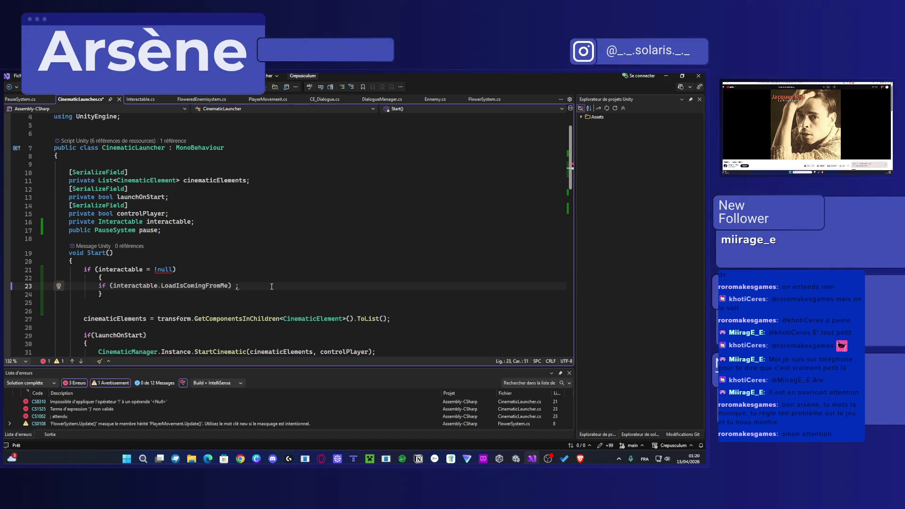
key("ctrl+z")
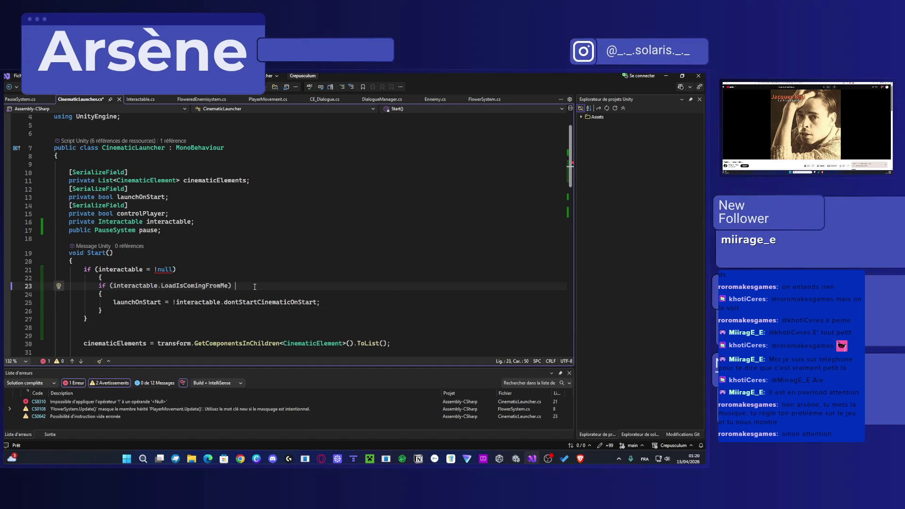
key("Return")
Step: Indent the launchOnStart block and the line 28 closing brace, then save CinematicLauncher.cs
mouse_move(139, 318)
left_mouse_down()
mouse_move(99, 301)
mouse_move(118, 319)
mouse_move(98, 286)
left_mouse_up()
key("Tab")
key("Tab")
left_click(116, 331)
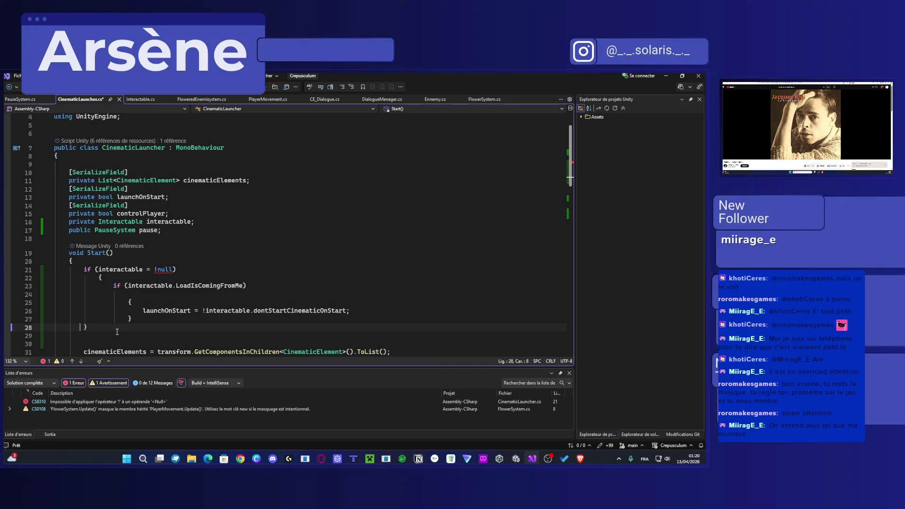
key("Tab")
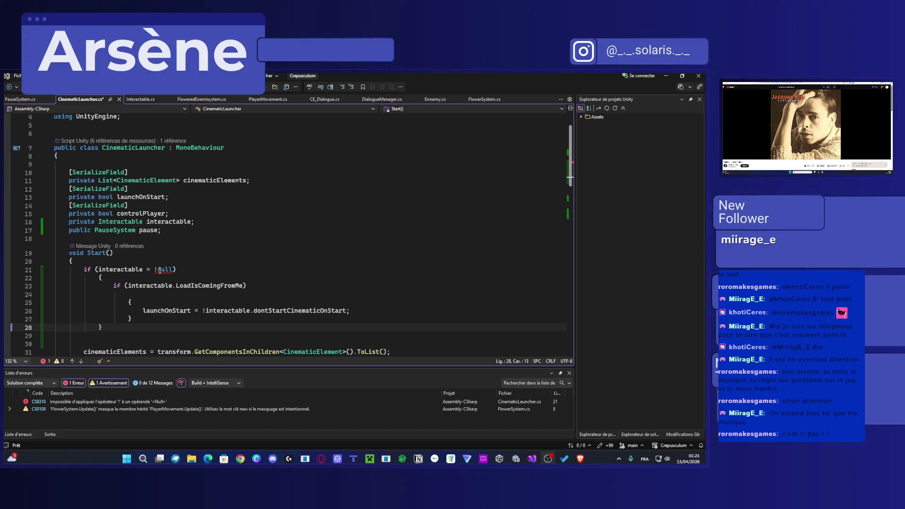
mouse_move(159, 270)
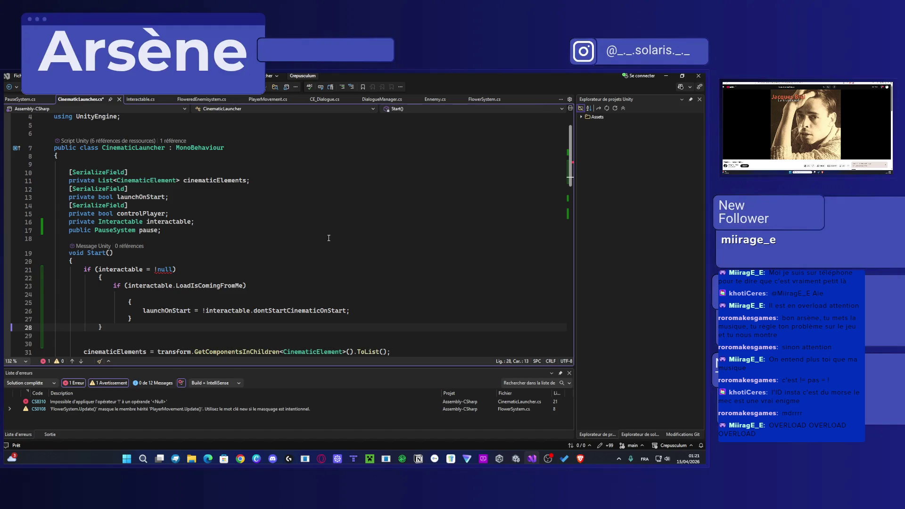
key("ctrl+s")
left_click(329, 239)
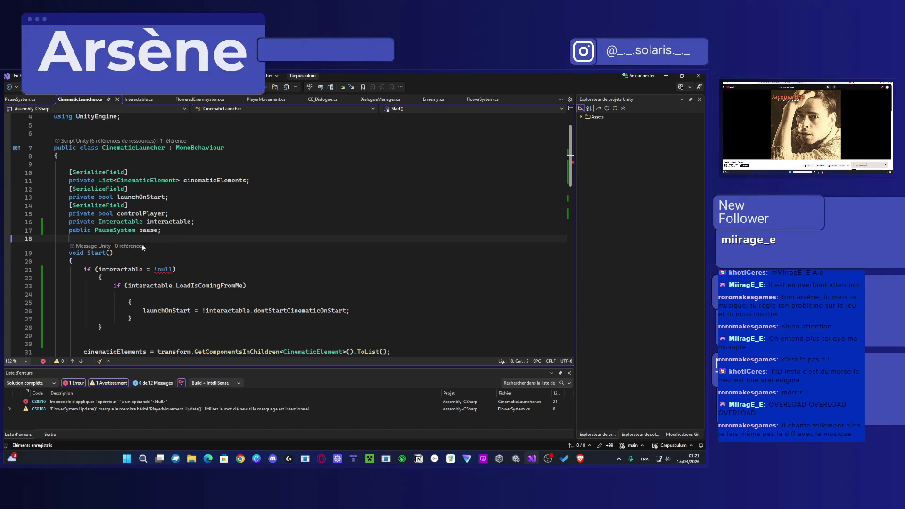
scroll(130, 295, "down", 1)
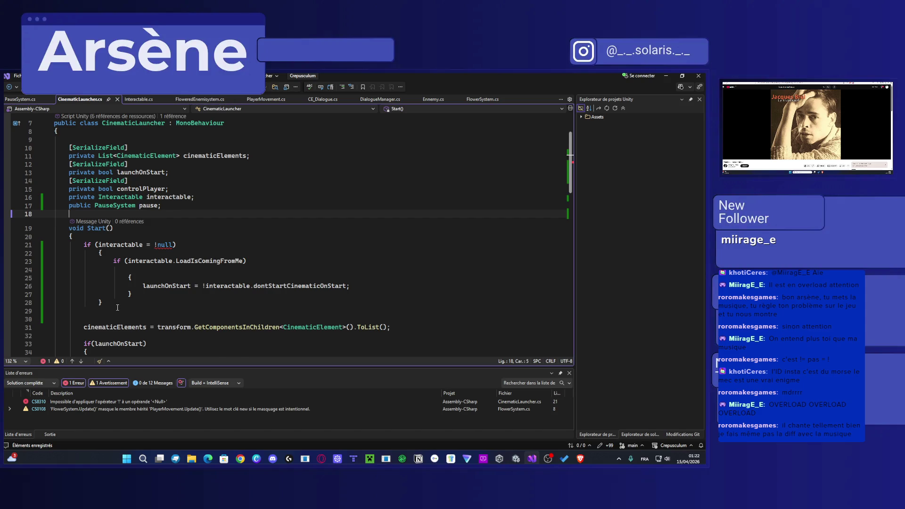
Step: Read through the Interactable.cs script
scroll(147, 297, "down", 1)
left_click(142, 100)
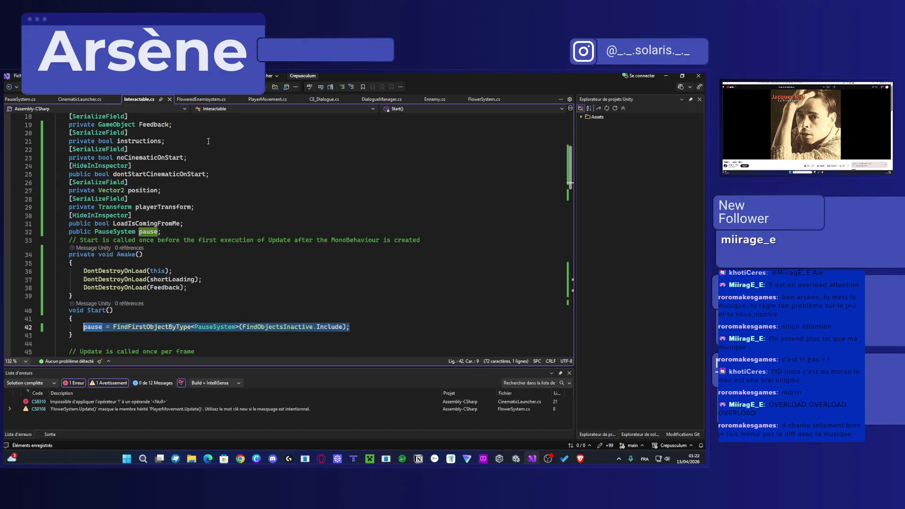
scroll(218, 195, "down", 3)
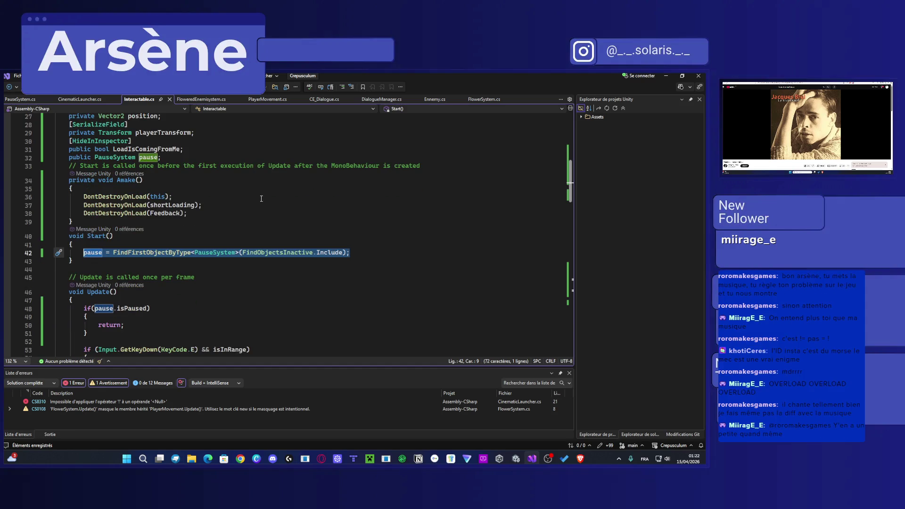
scroll(260, 199, "down", 3)
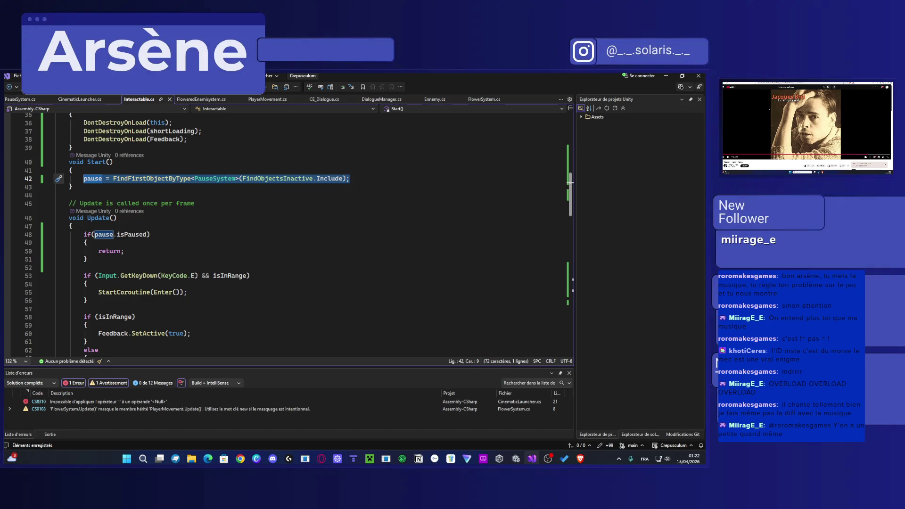
Step: Read FloweredEnemisystem.cs, then minimize Visual Studio to reveal the Unity editor
left_click(192, 102)
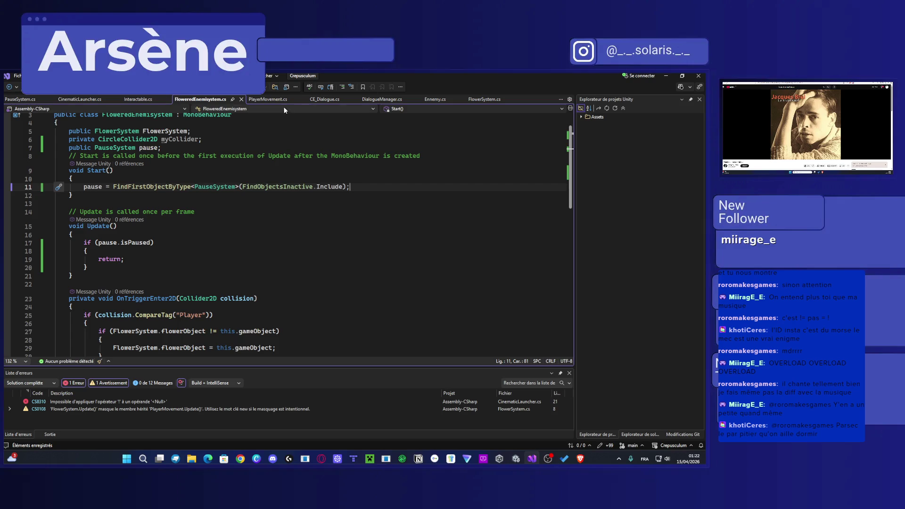
scroll(288, 234, "down", 4)
scroll(289, 233, "up", 4)
left_click(665, 77)
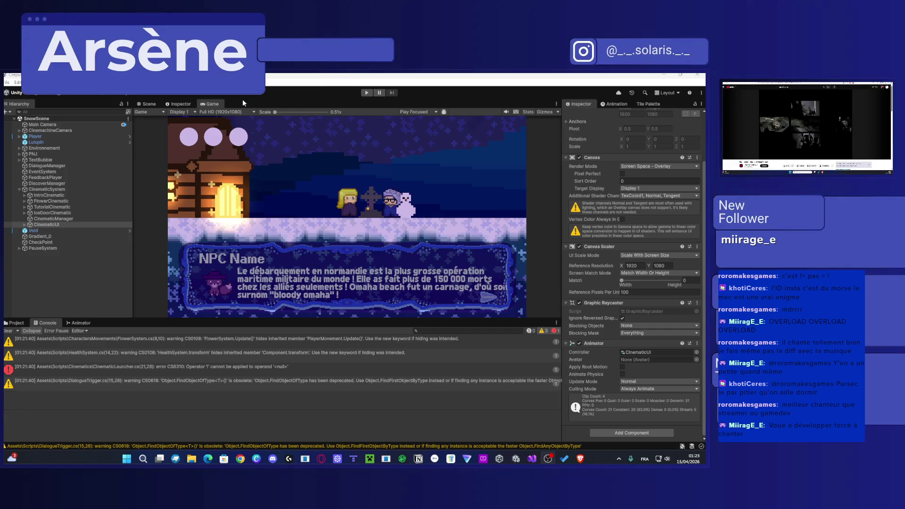
Step: Attempt Play mode, then open the CS8310 CinematicLauncher error at line 21 from the console
left_click(365, 93)
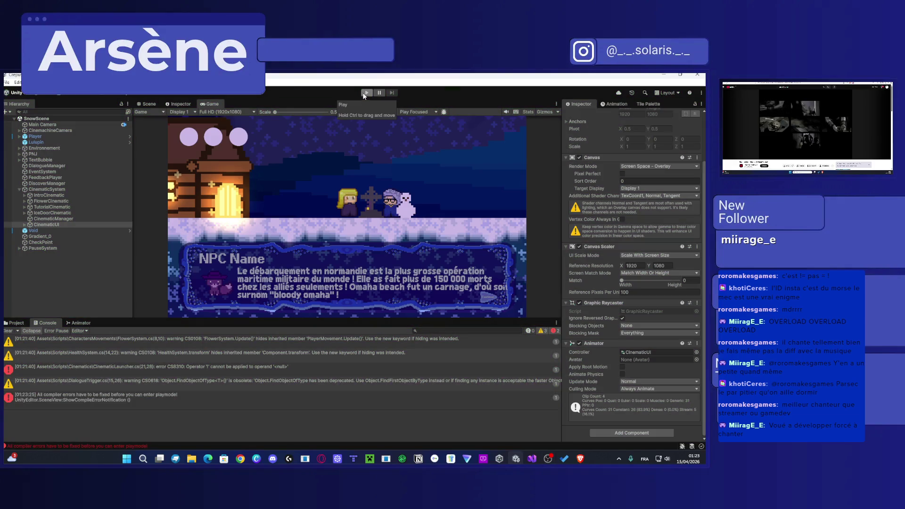
left_click(127, 401)
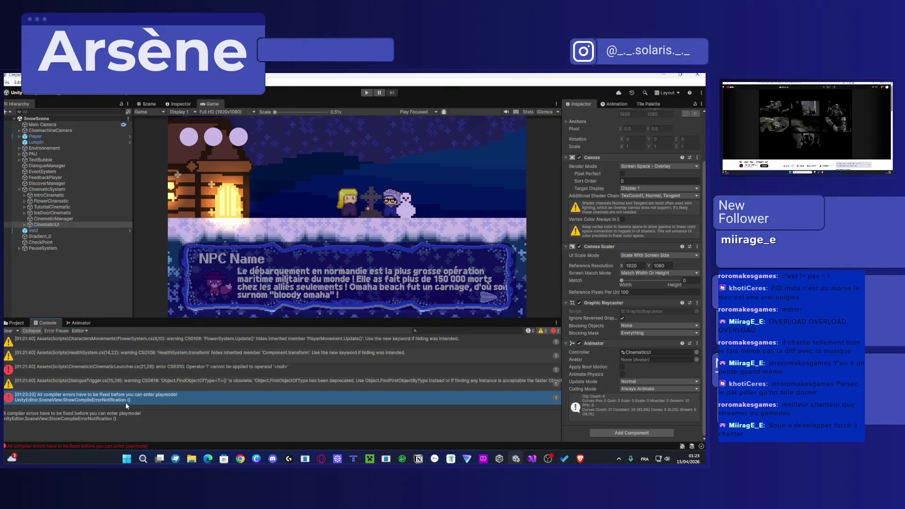
left_click(170, 370)
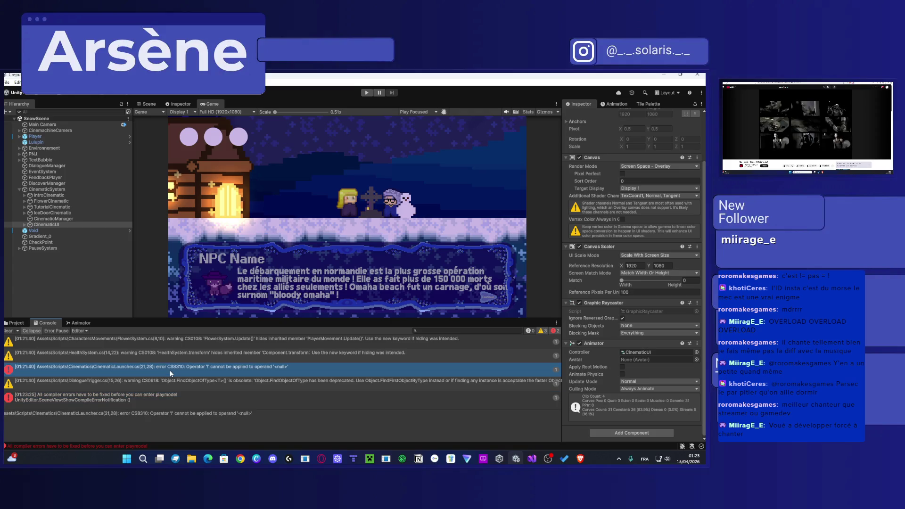
double_click(170, 374)
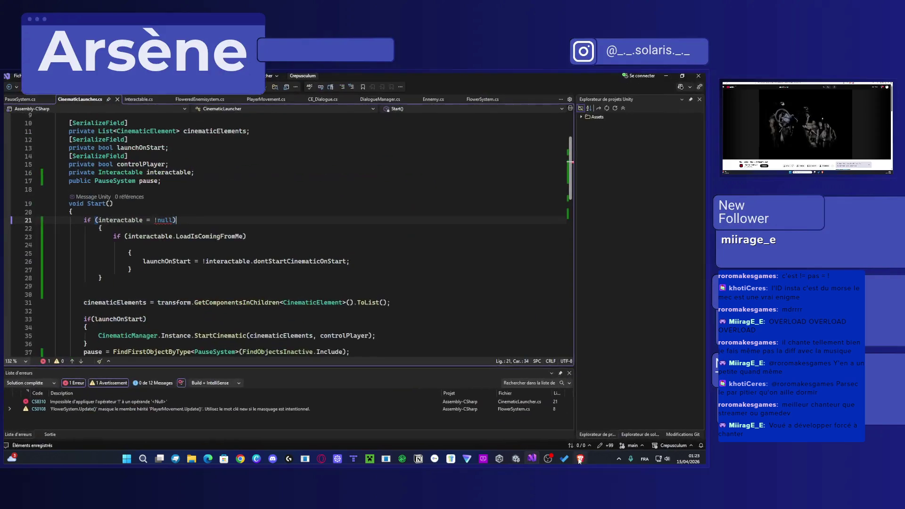
Step: Correct line 21 to 'if (interactable != null)', save, and return to Unity to recompile
key("BackSpace")
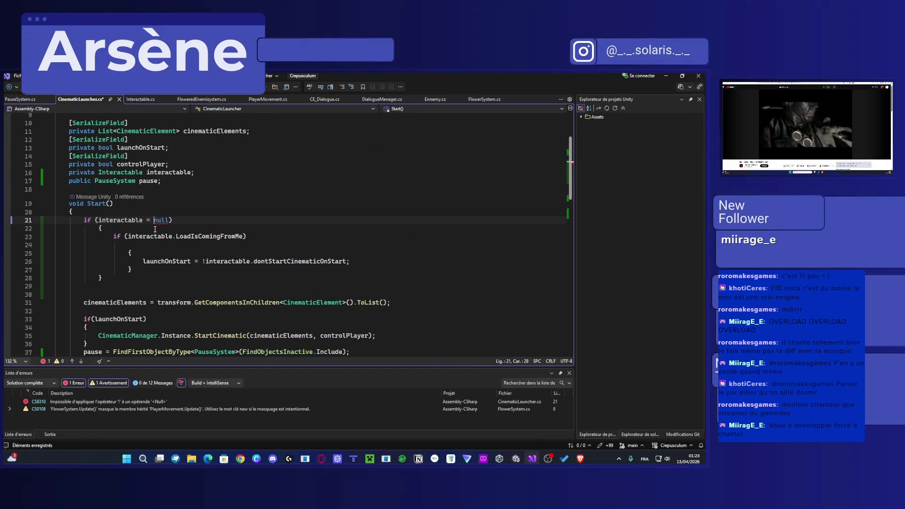
key("Right")
type("!")
key("ctrl+s")
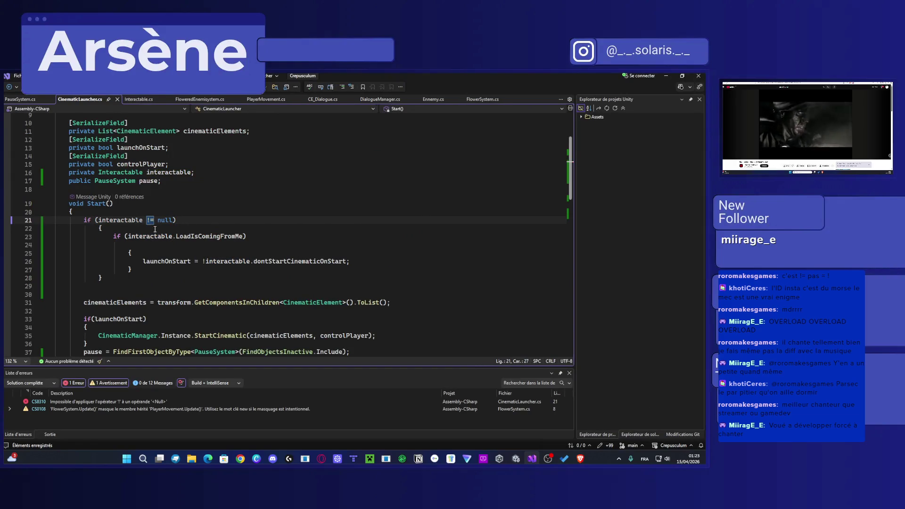
left_click(665, 76)
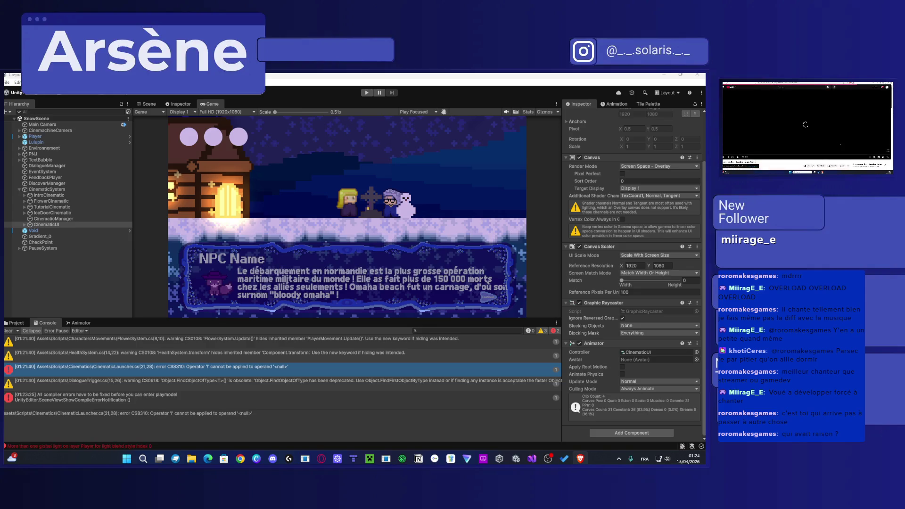
Step: Run and stop a snow scene playtest, then load TitleScreen from Assets > Scenes
left_click(366, 93)
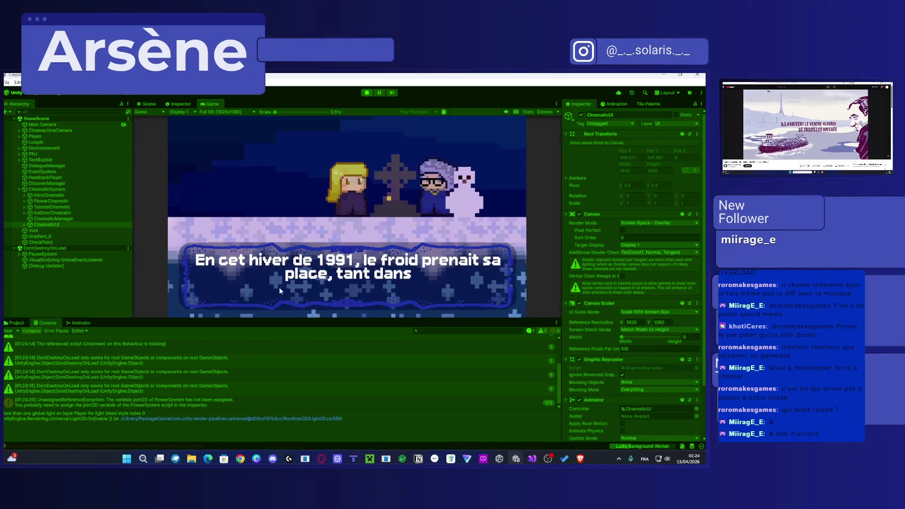
left_click(367, 93)
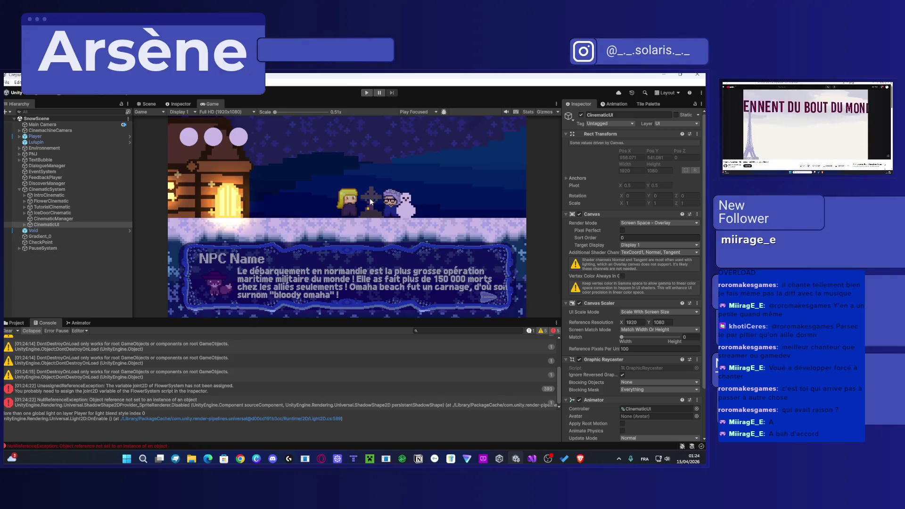
left_click(14, 322)
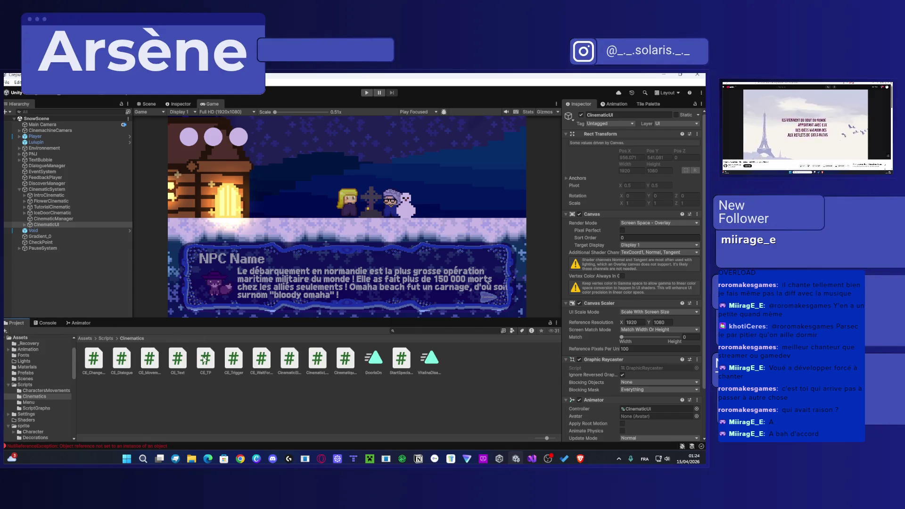
left_click(96, 338)
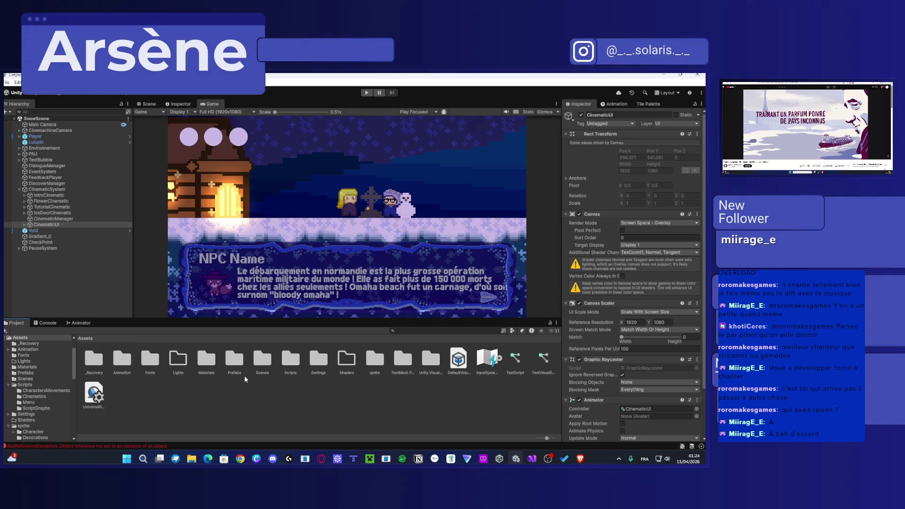
double_click(263, 361)
left_click(210, 366)
double_click(210, 367)
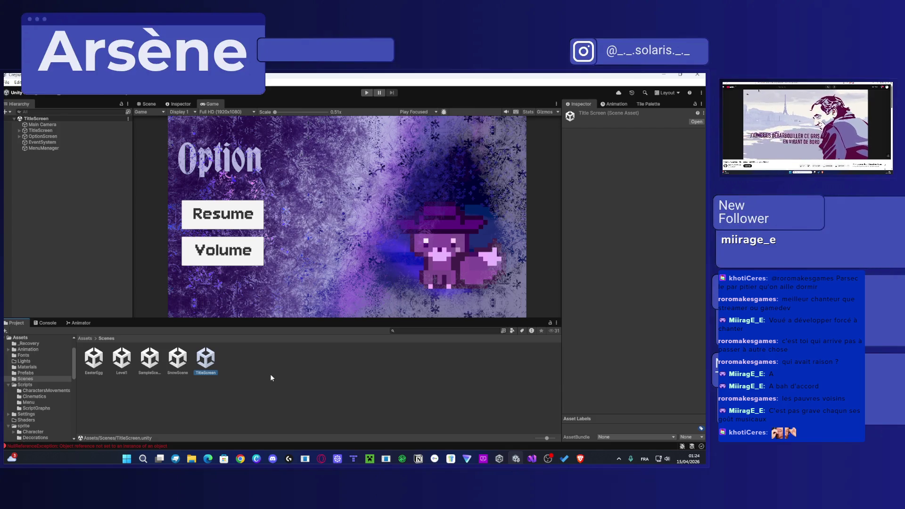
Step: Playtest the title screen, opening the Option screen and returning to the main menu
left_click(368, 92)
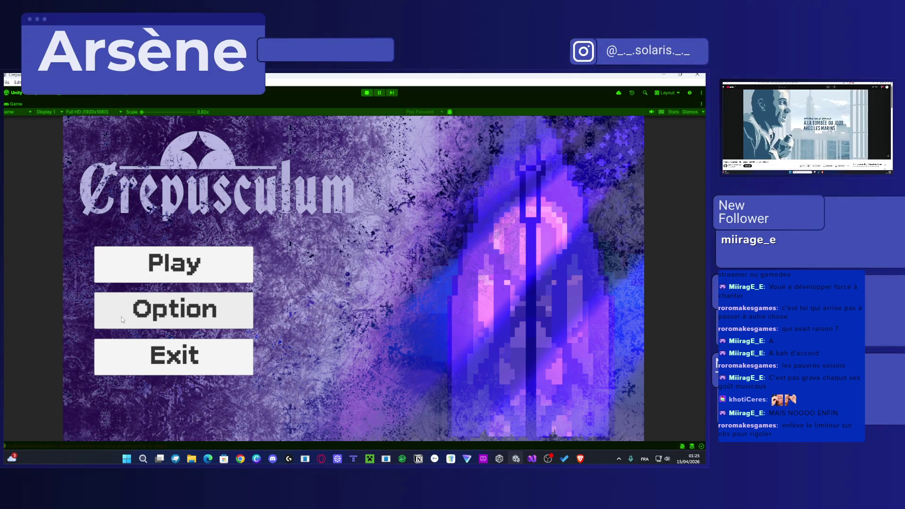
left_click(158, 310)
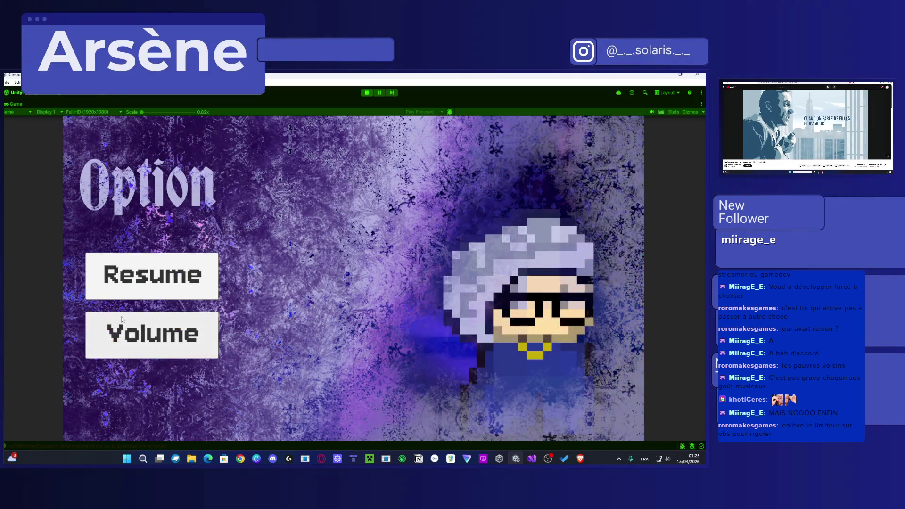
left_click(169, 279)
Step: Toggle repeatedly between the Option screen and main menu, finishing on the main menu
left_click(166, 300)
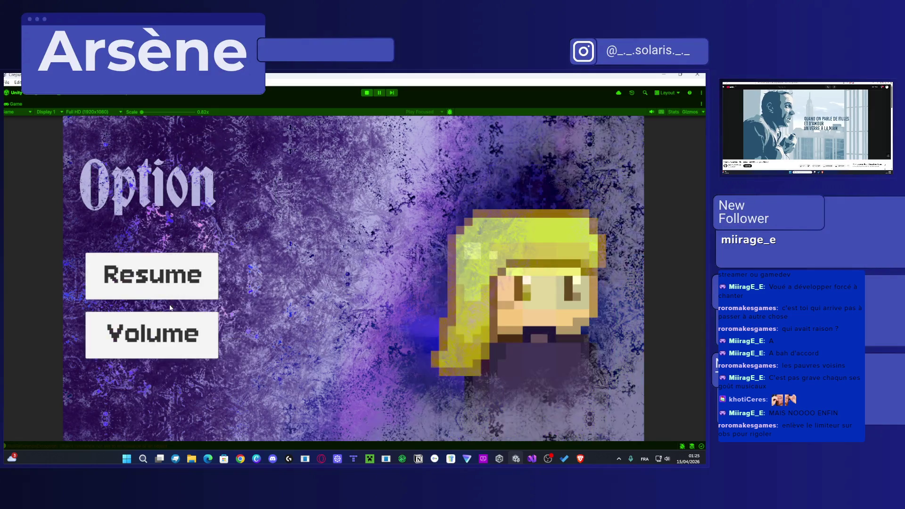
left_click(171, 280)
left_click(173, 312)
left_click(173, 291)
left_click(183, 315)
left_click(172, 290)
left_click(183, 315)
left_click(172, 290)
left_click(187, 311)
left_click(184, 293)
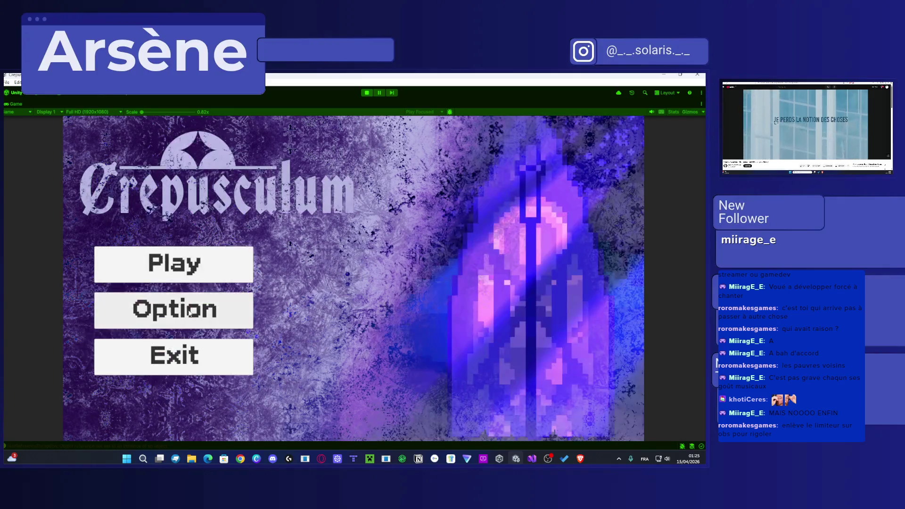
left_click(191, 313)
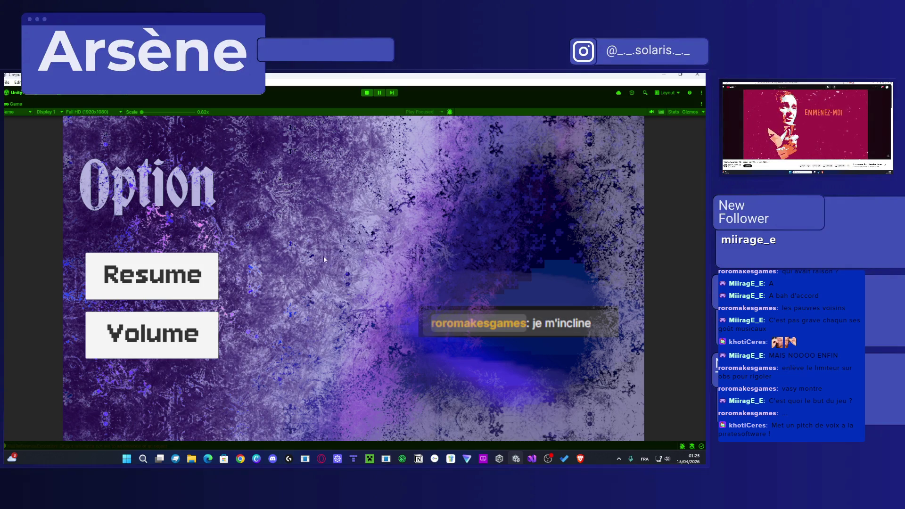
left_click(154, 288)
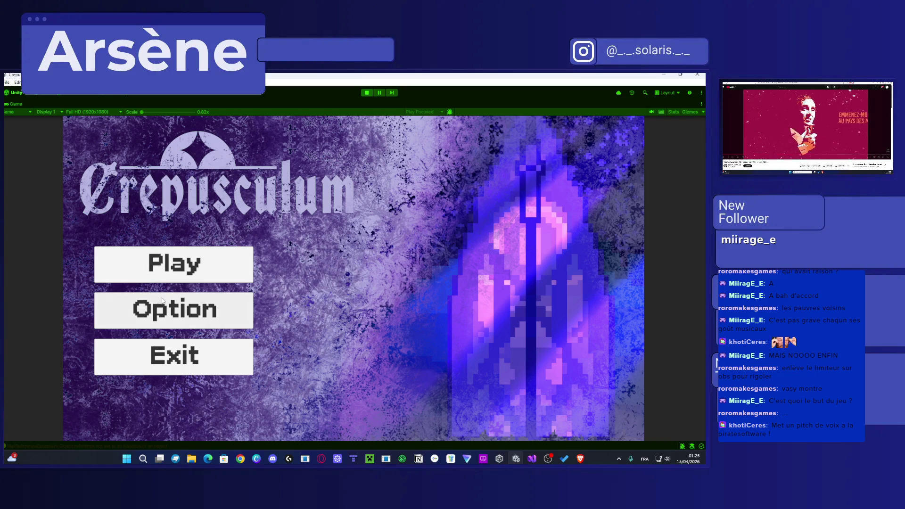
Step: Start the game and advance the funeral cinematic's dialogue from the priest through Mémé's line
left_click(212, 273)
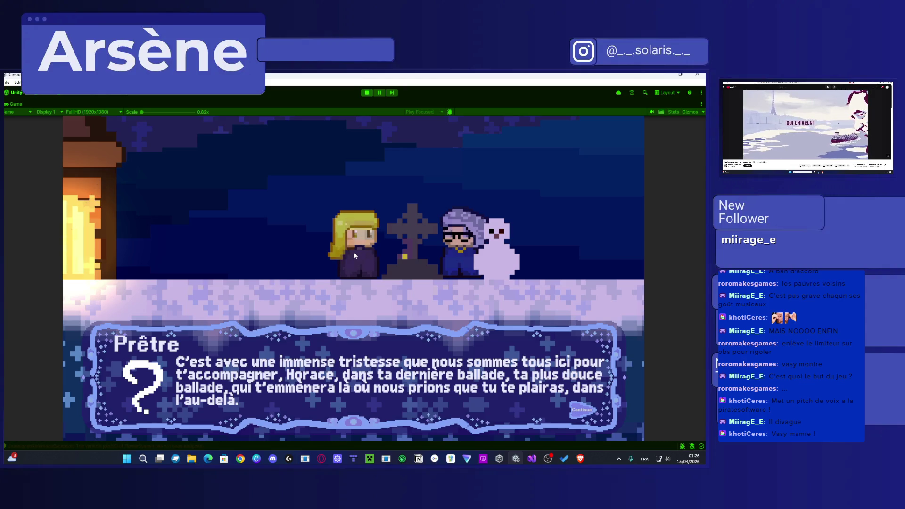
key("space")
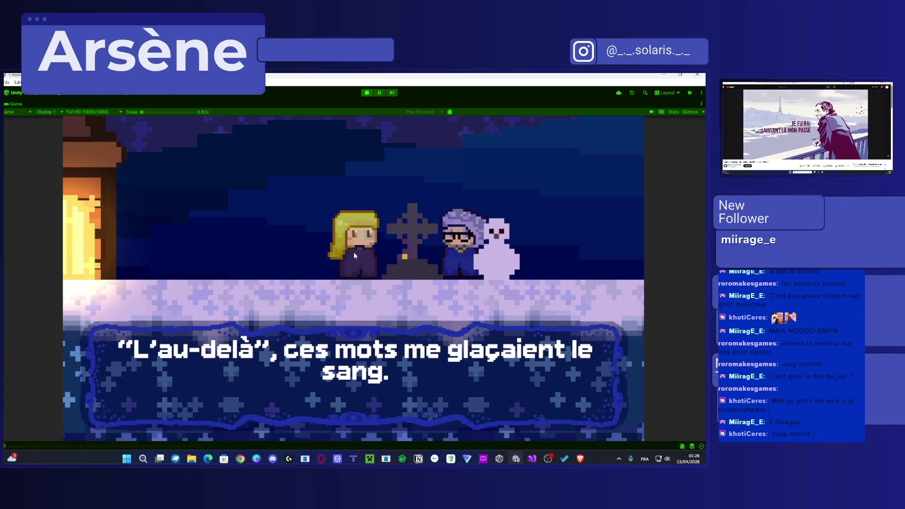
key("space")
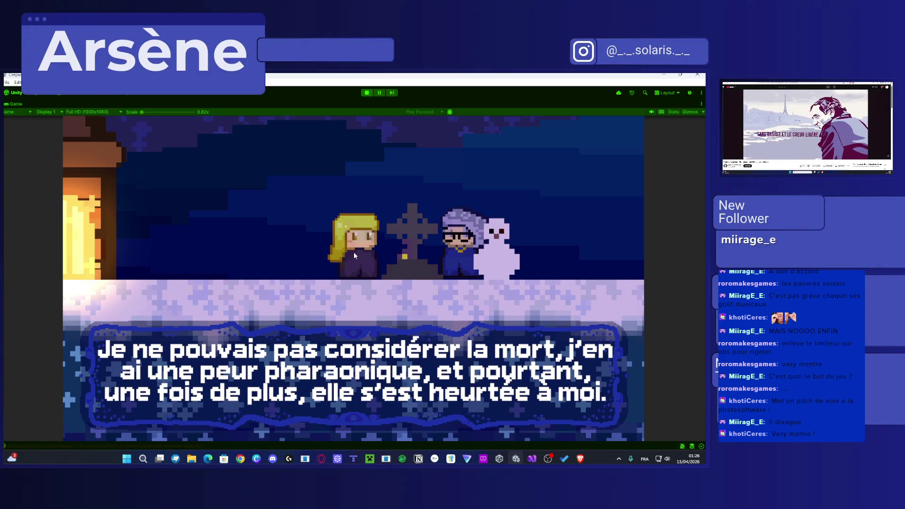
key("space")
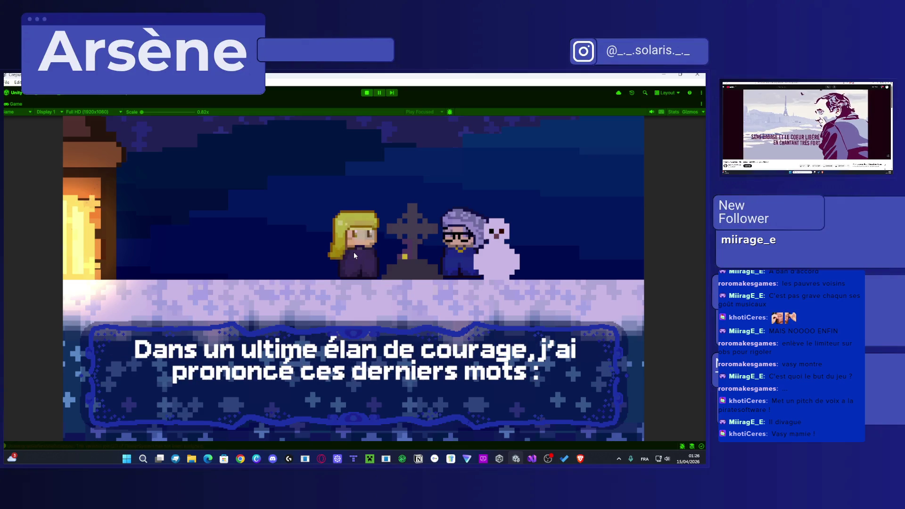
key("space")
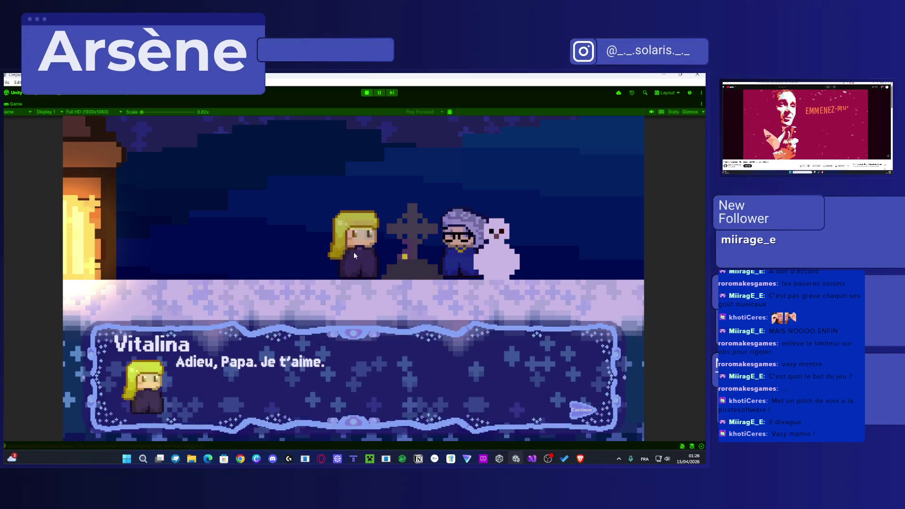
key("space")
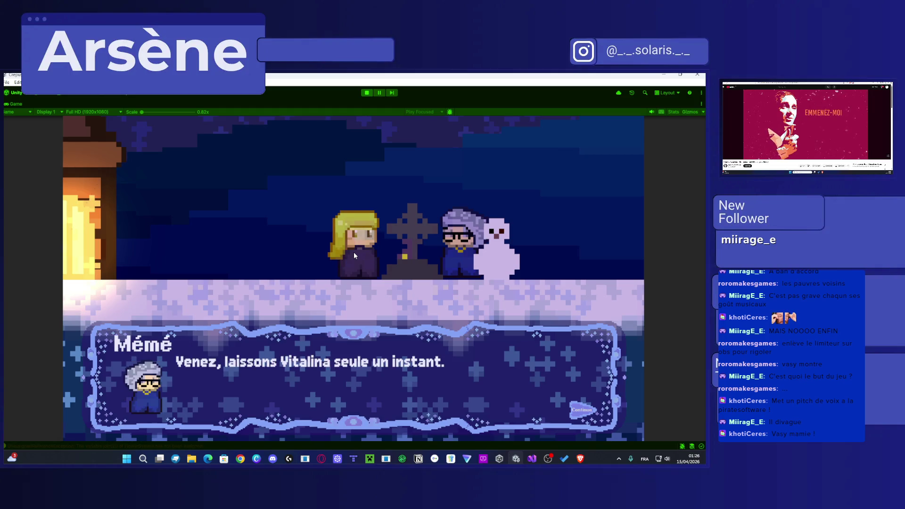
key("space")
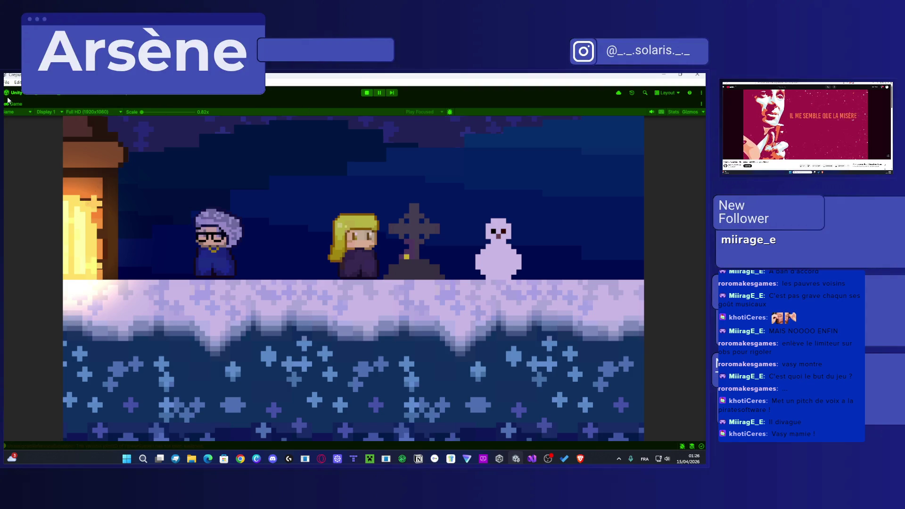
key("shift+space")
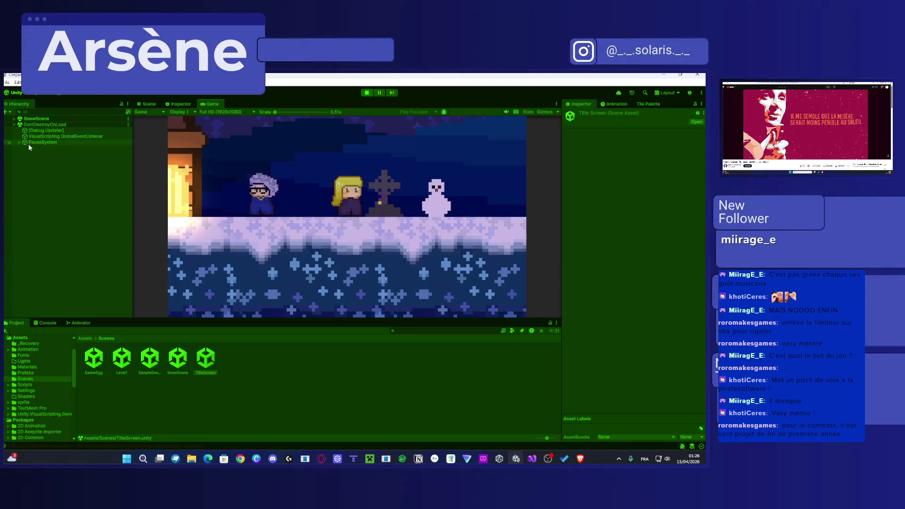
Step: Expand SnowScene > CinematicSystem > IntroCinematic and inspect Steps (4), (5) and (18) during play
left_click(14, 119)
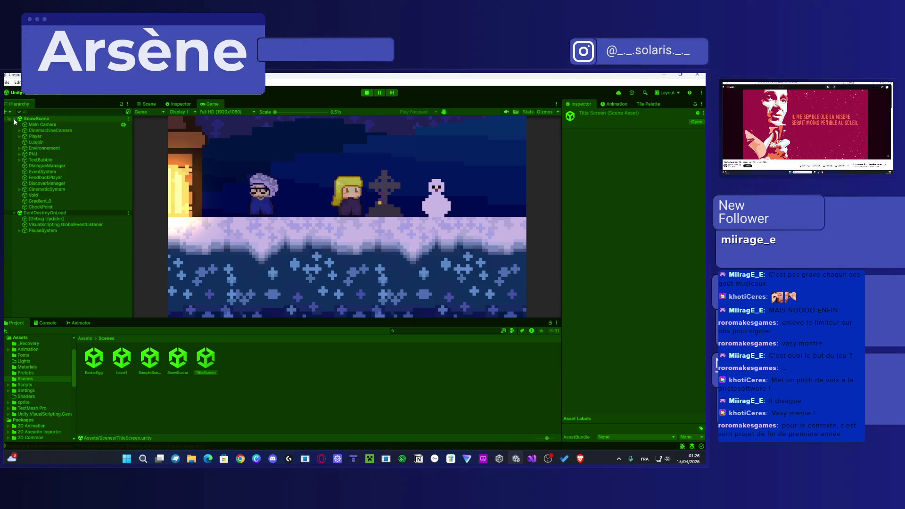
left_click(18, 189)
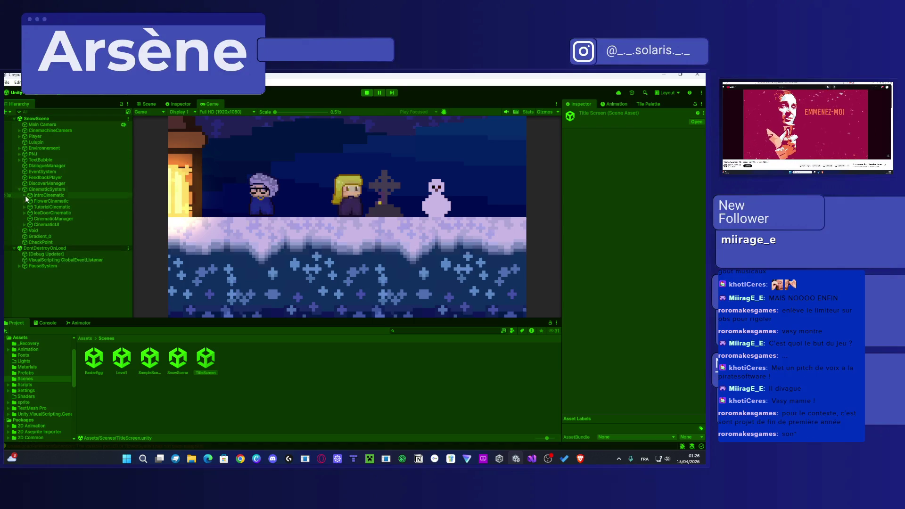
left_click(24, 194)
left_click(58, 209)
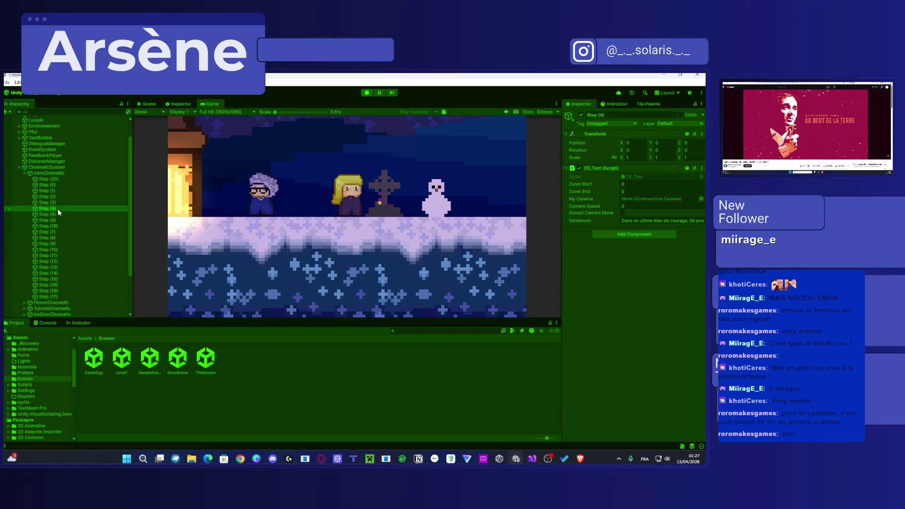
left_click(55, 214)
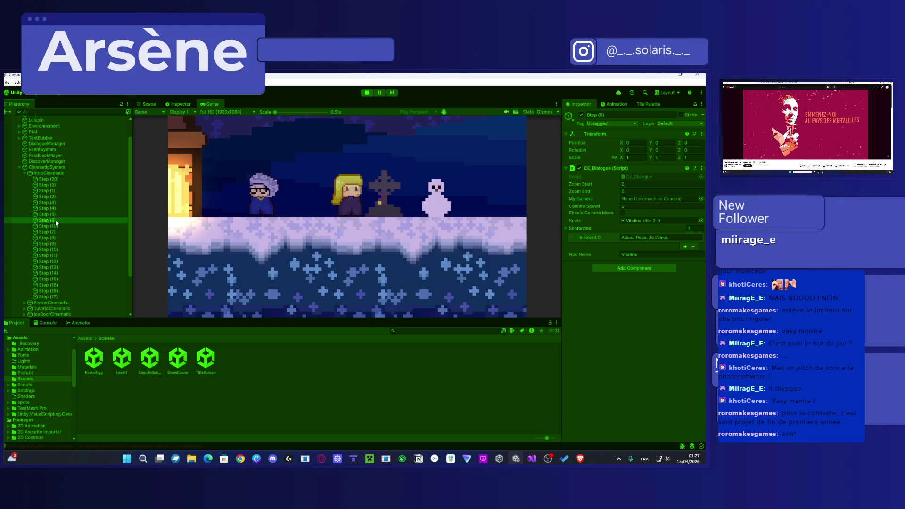
left_click(54, 224)
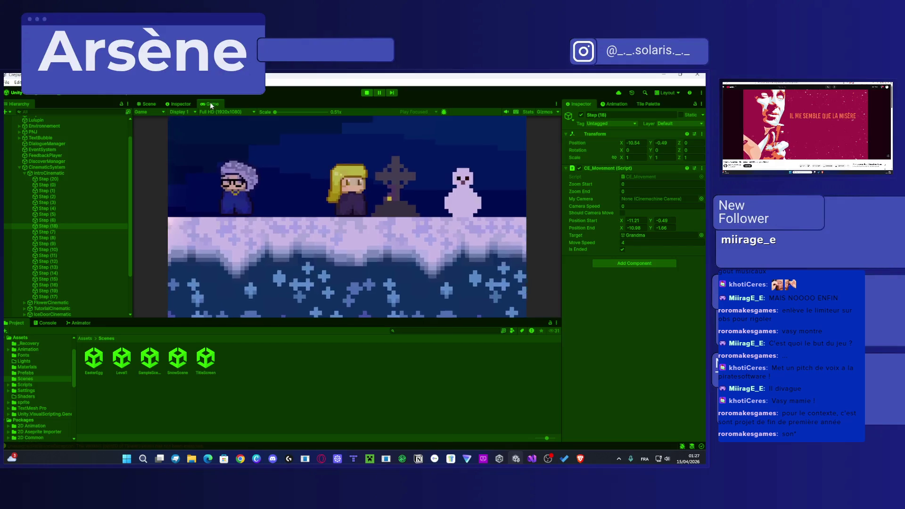
key("shift+space")
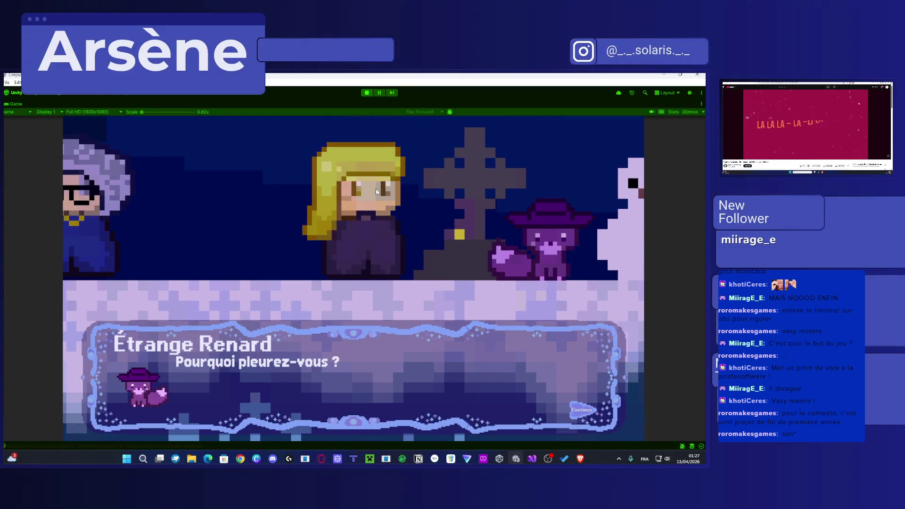
Step: Advance through Vitalina and Lulupin's conversation at the grave line by line until it ends
left_click(377, 192)
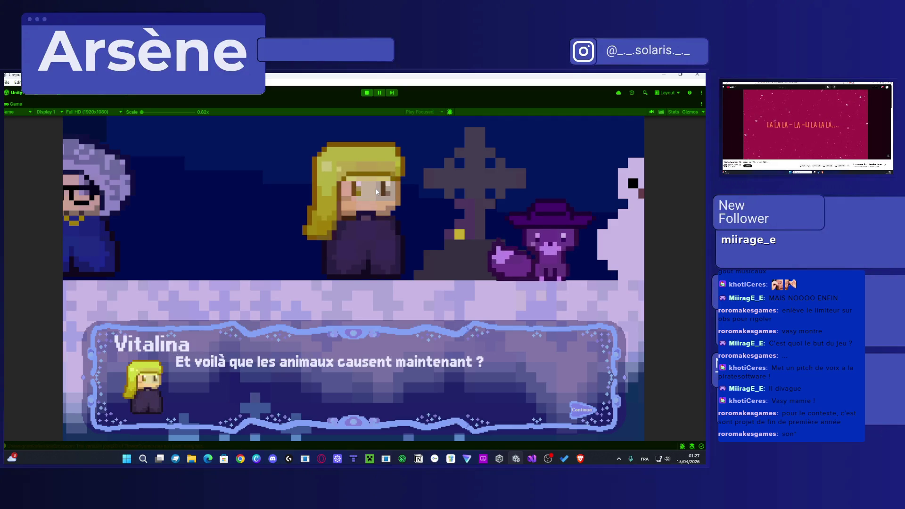
left_click(376, 192)
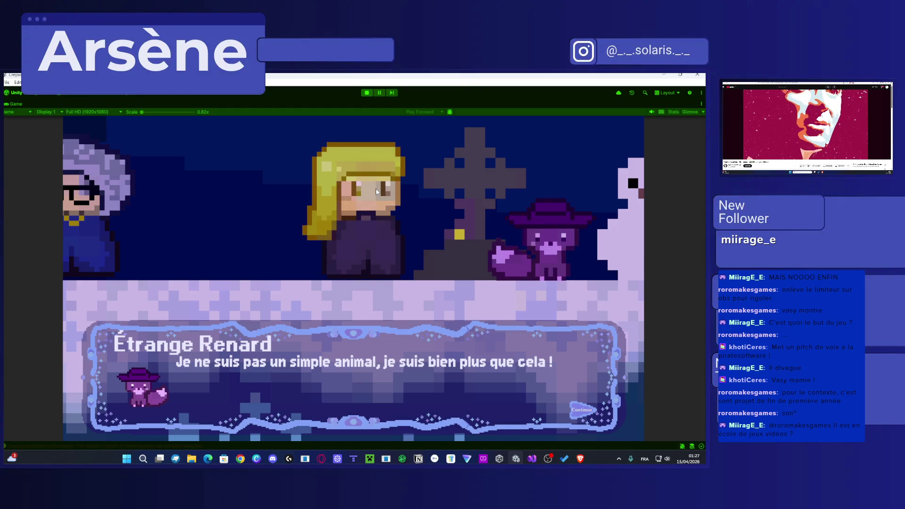
left_click(377, 191)
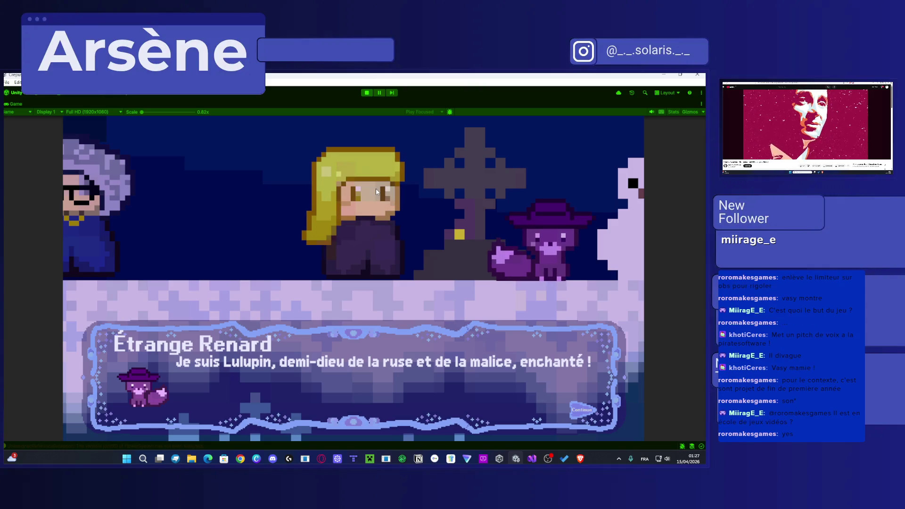
left_click(376, 191)
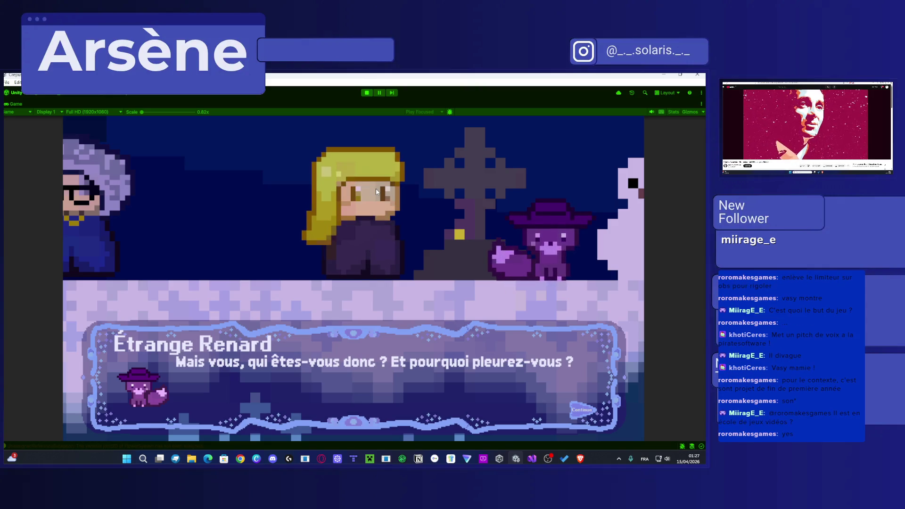
left_click(376, 191)
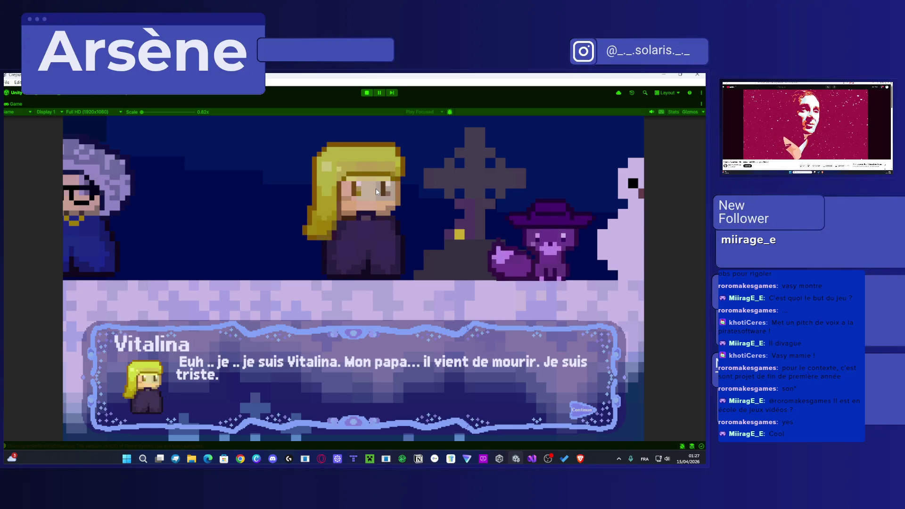
left_click(375, 189)
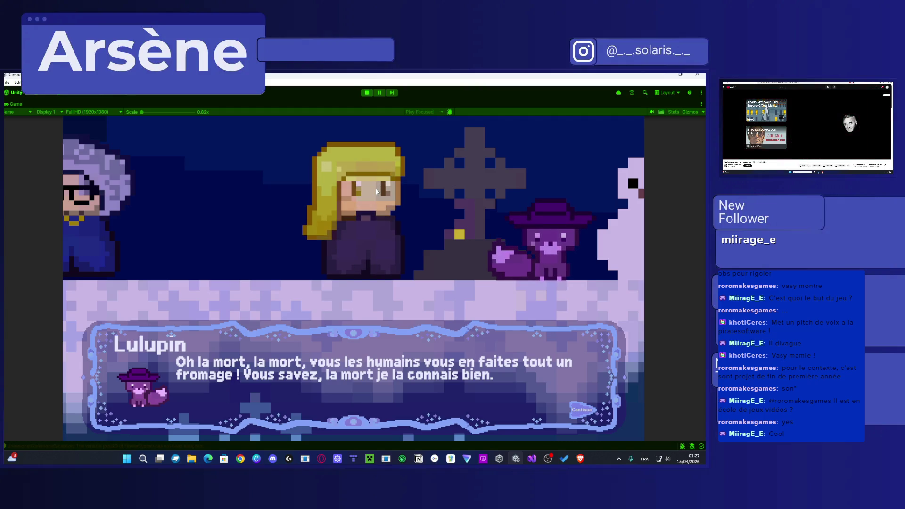
key("space")
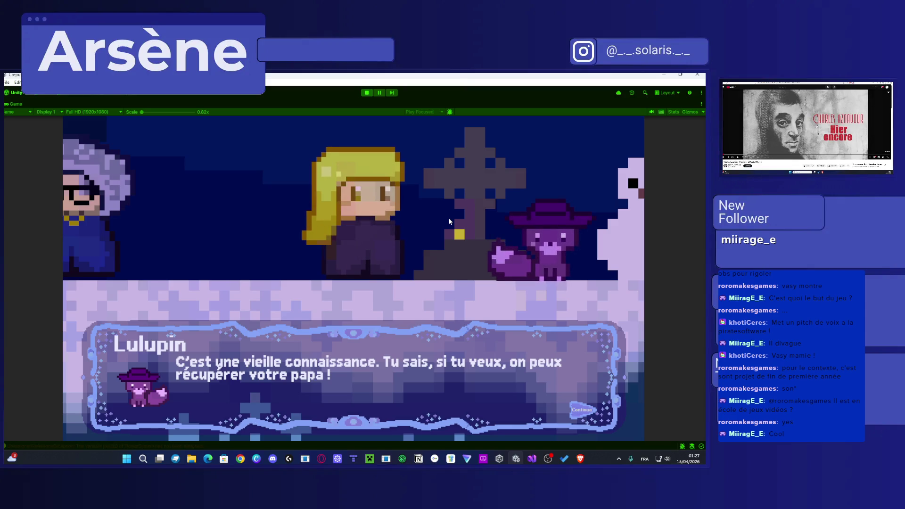
key("space")
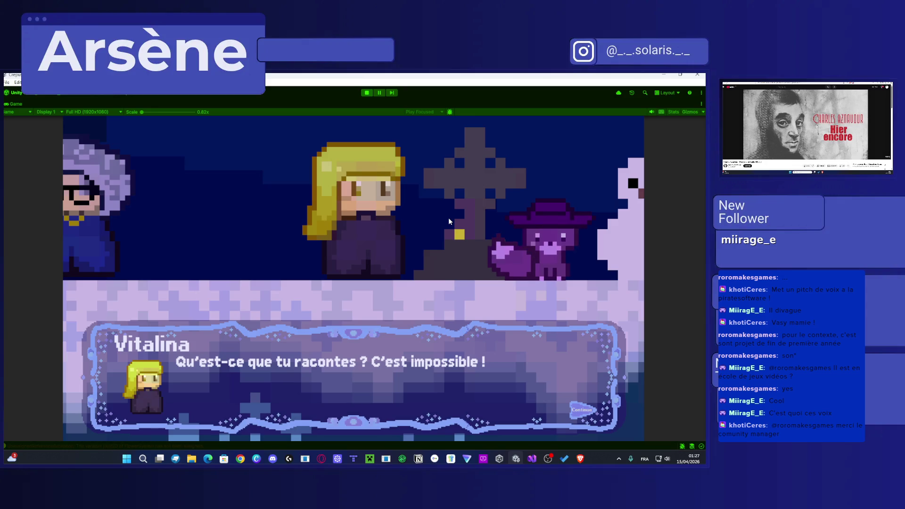
key("space")
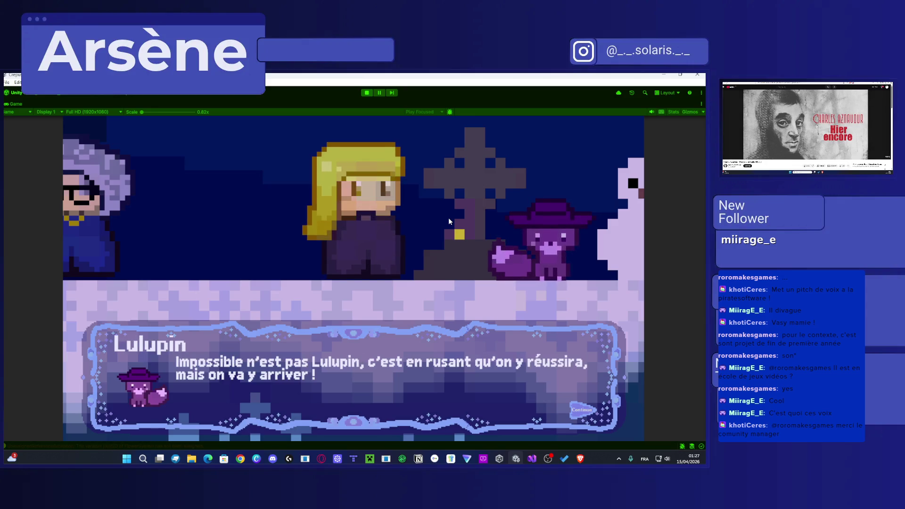
key("space")
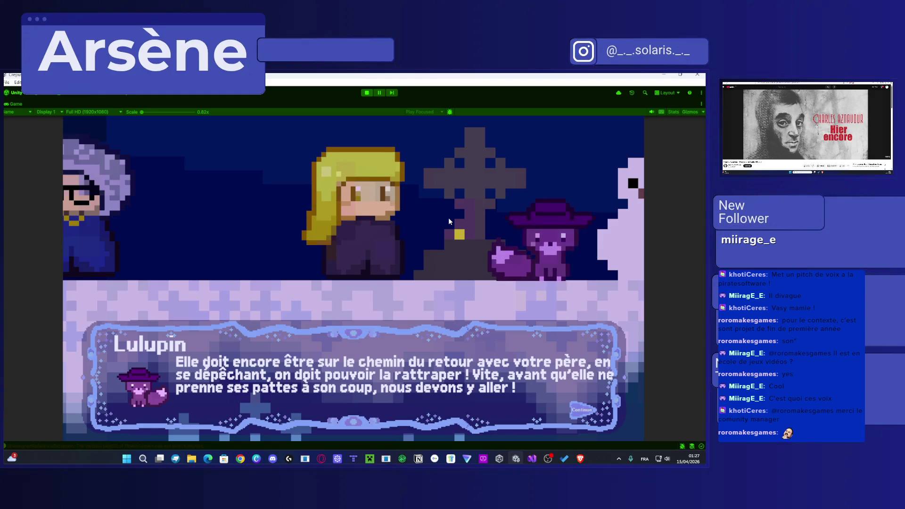
key("space")
key("space")
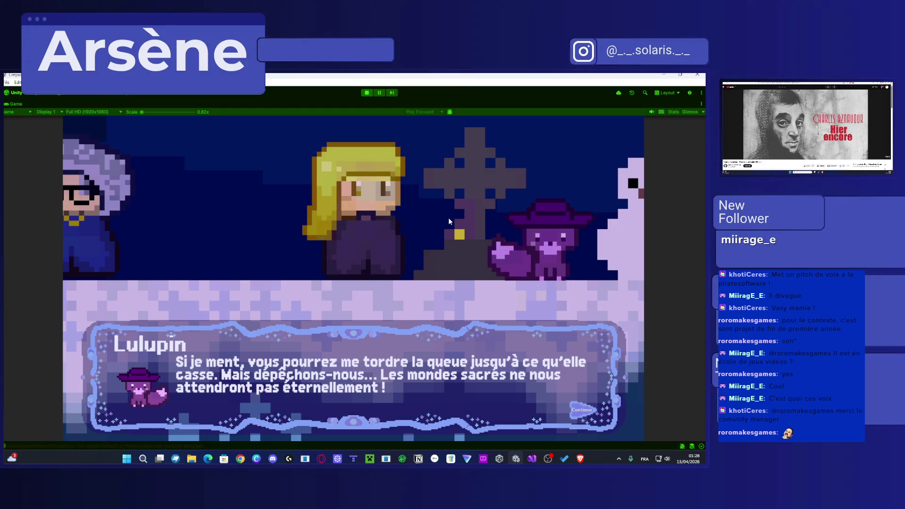
key("space")
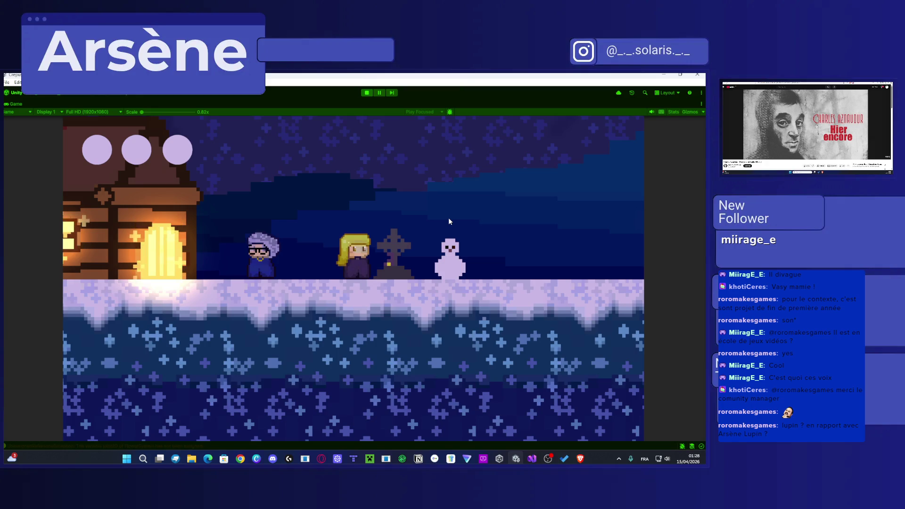
Step: Walk the girl right past the grave and go through Lulupin's flower dialogue and Flowers description
key("Right")
key("Left")
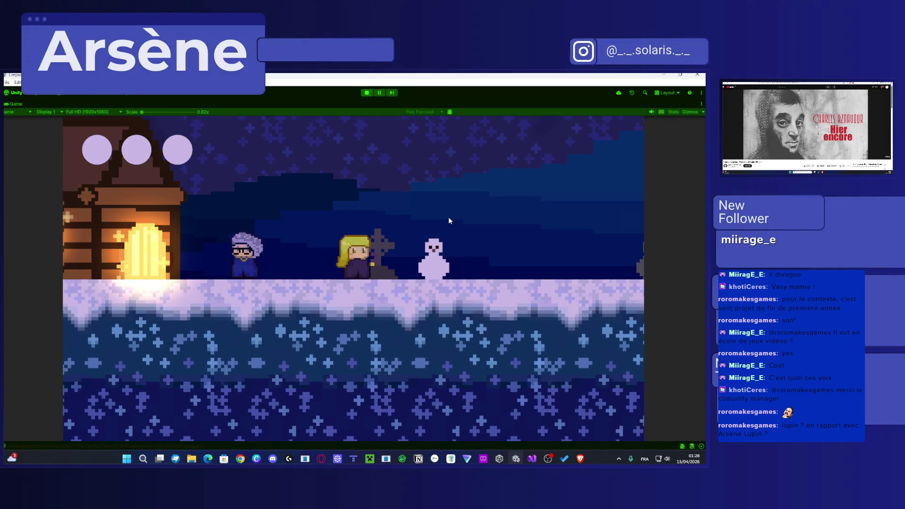
key("Right")
key("Right")
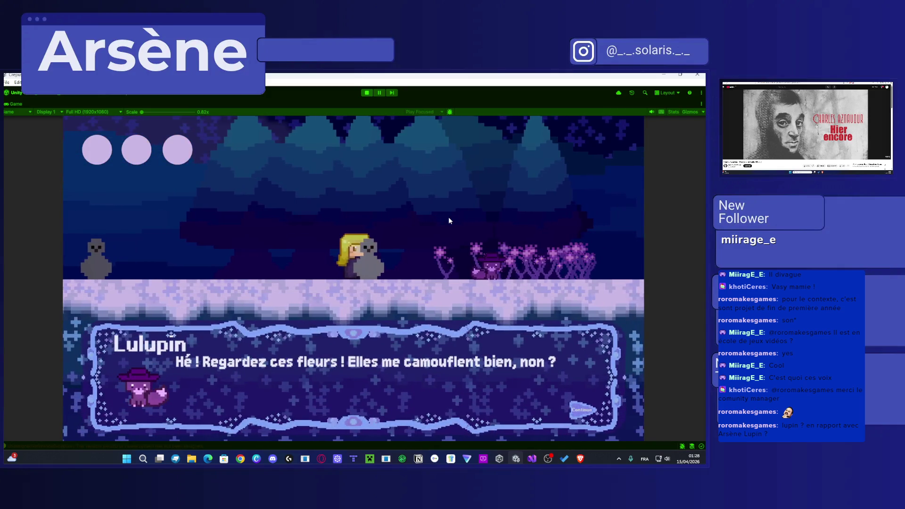
key("space")
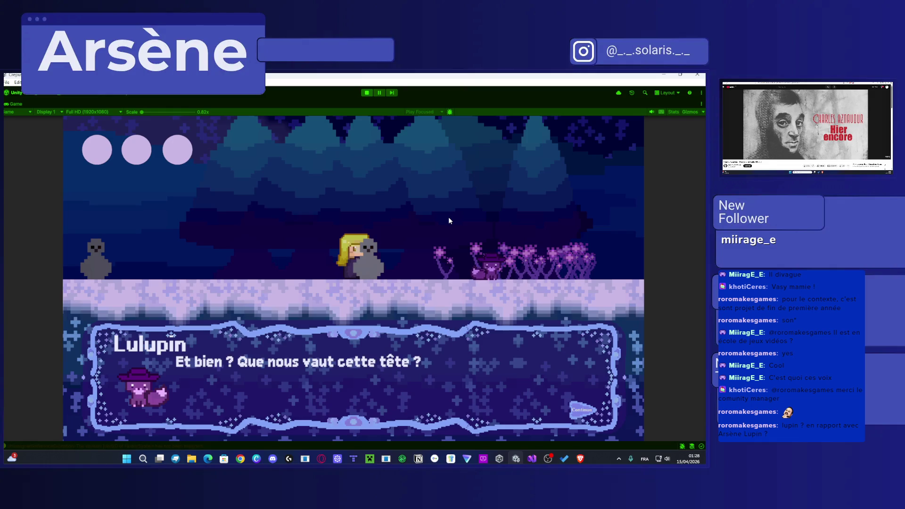
key("space")
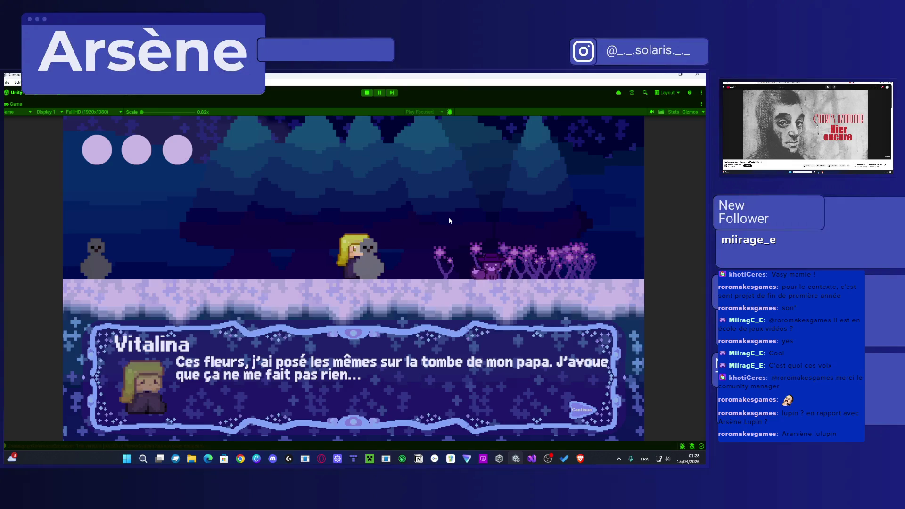
key("space")
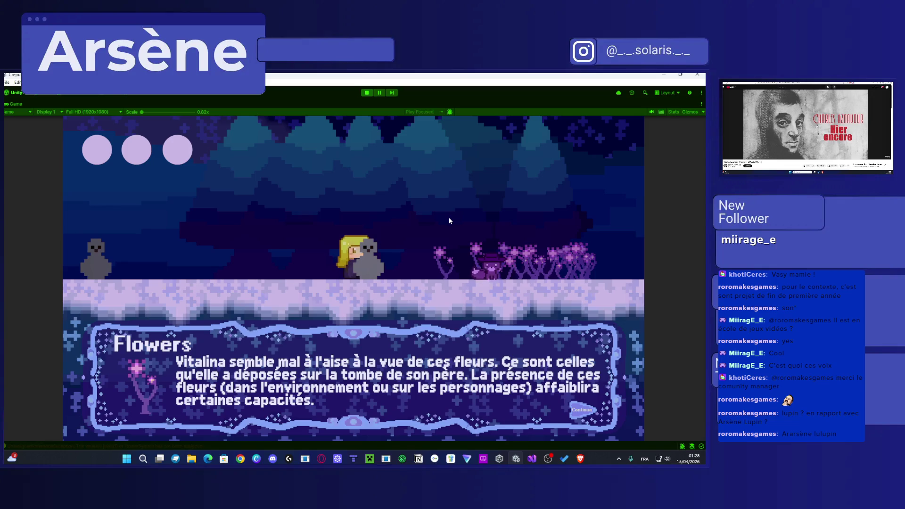
key("space")
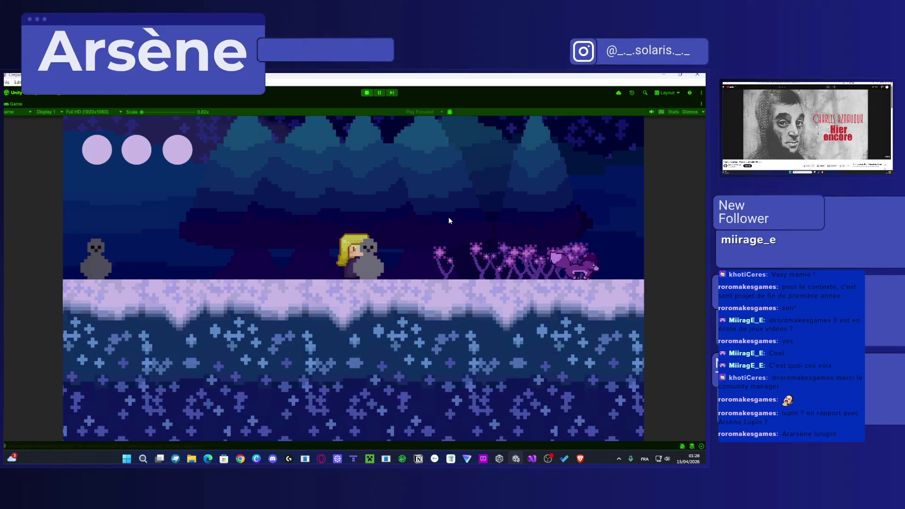
Step: Walk right through the forest and advance through Lulupin's shouted lines and jump taunt
key("Right")
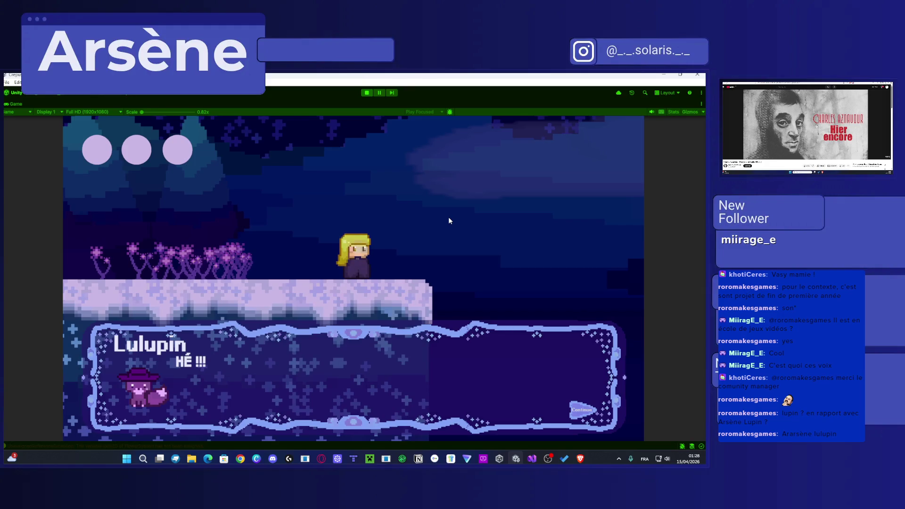
key("space")
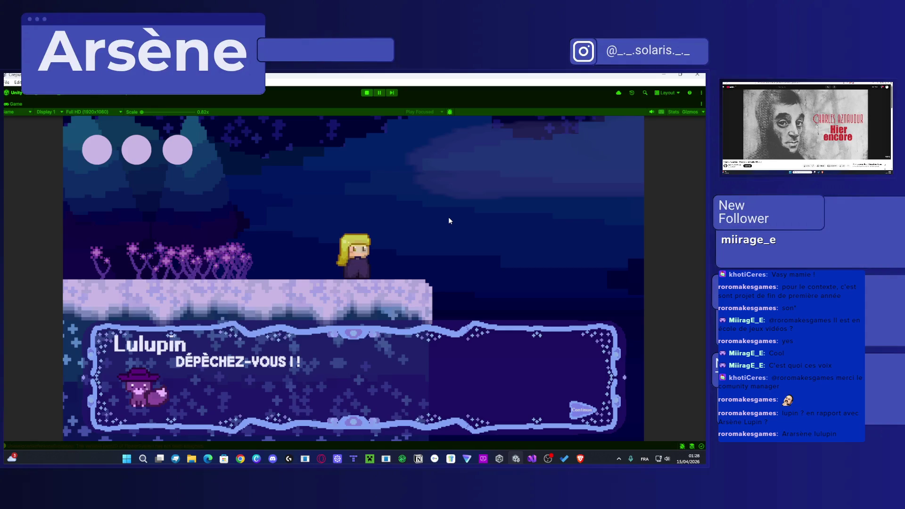
key("space")
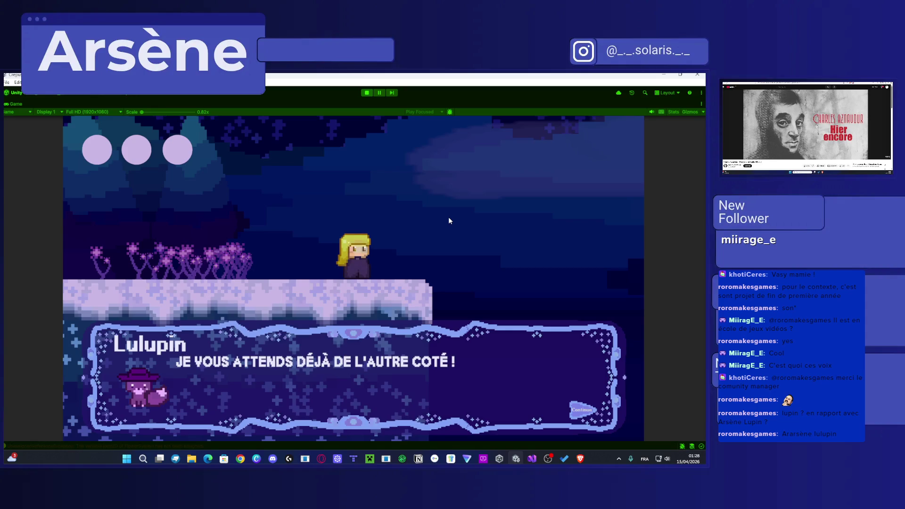
key("space")
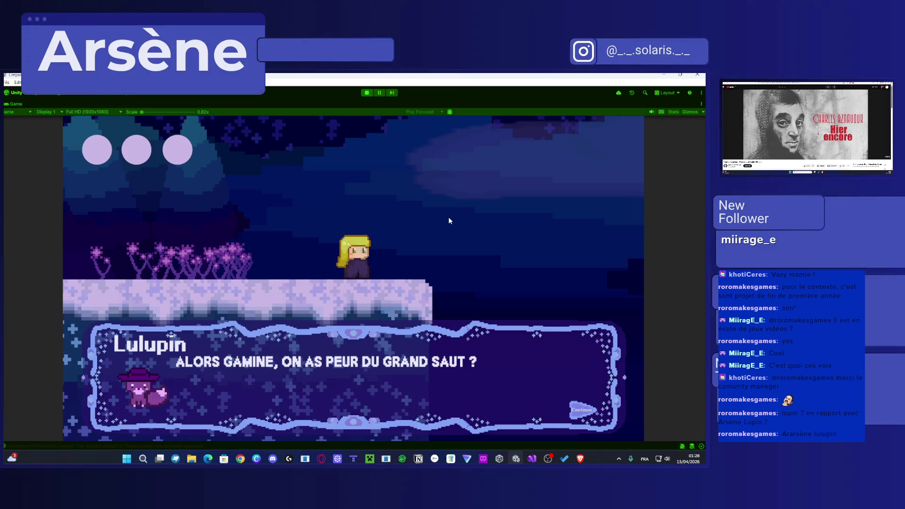
key("space")
key("space")
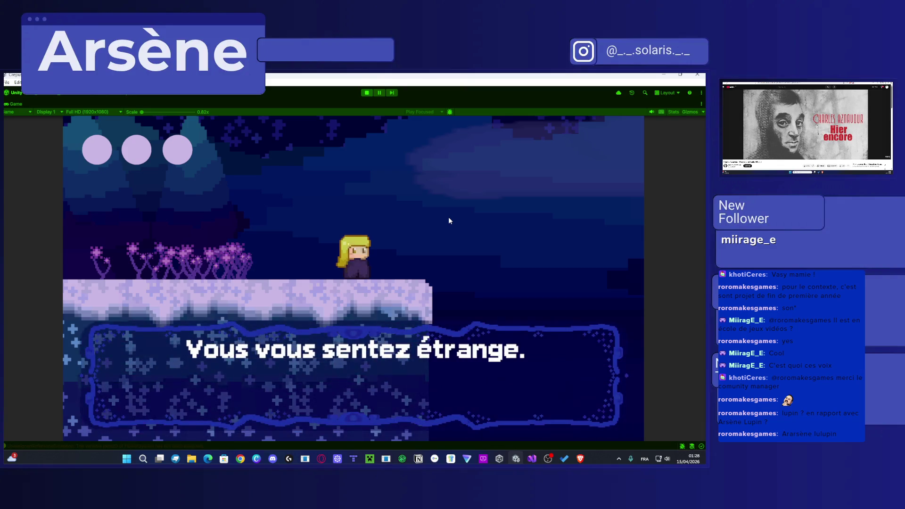
key("space")
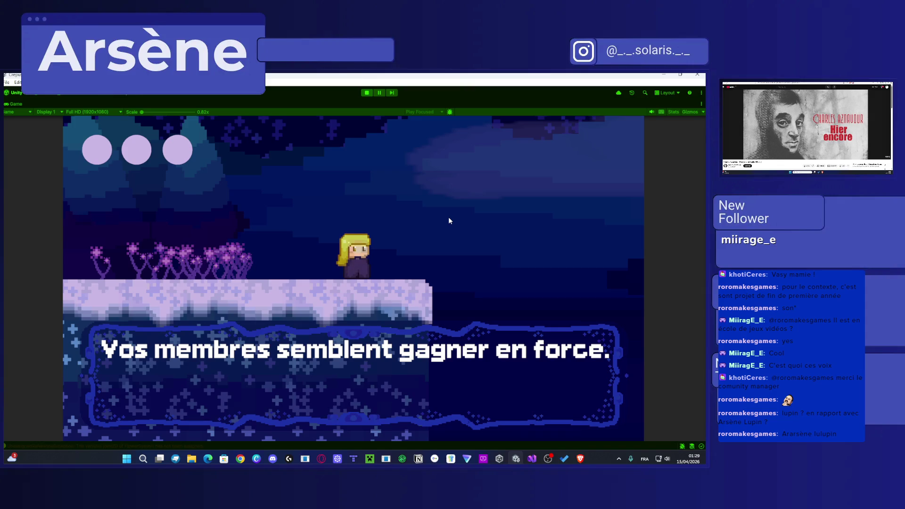
Step: Advance the narration and Lulupin's double jump and dash explanations through to the objective message
key("space")
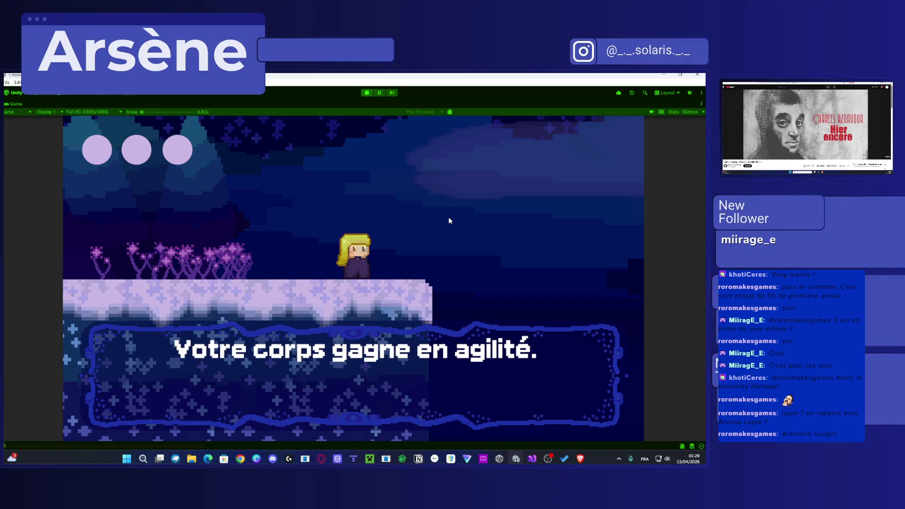
key("space")
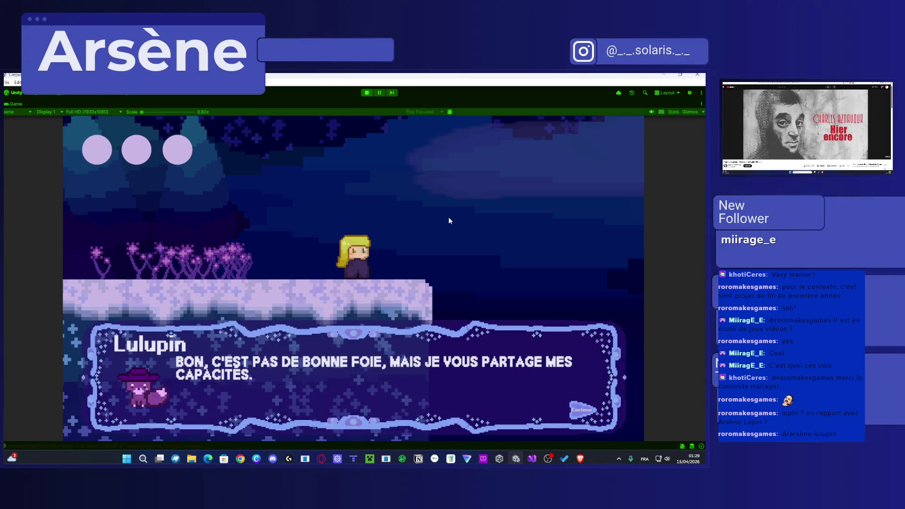
key("space")
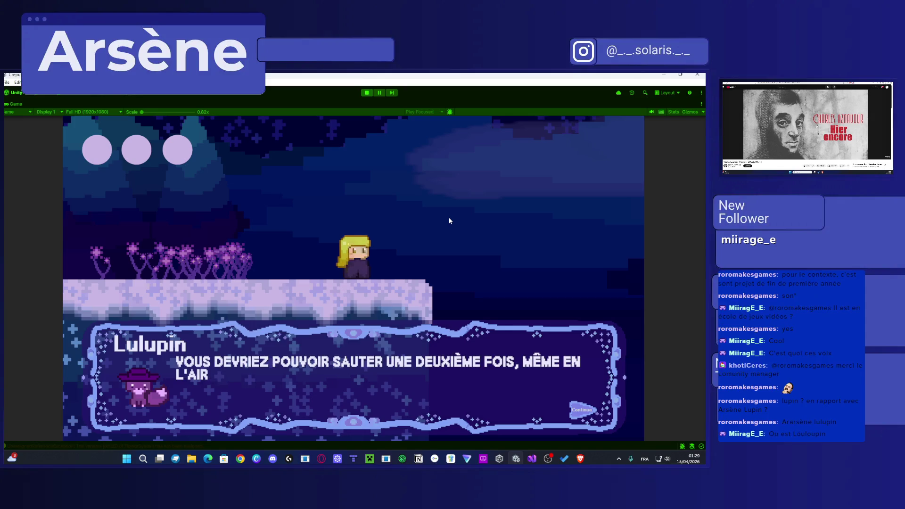
key("space")
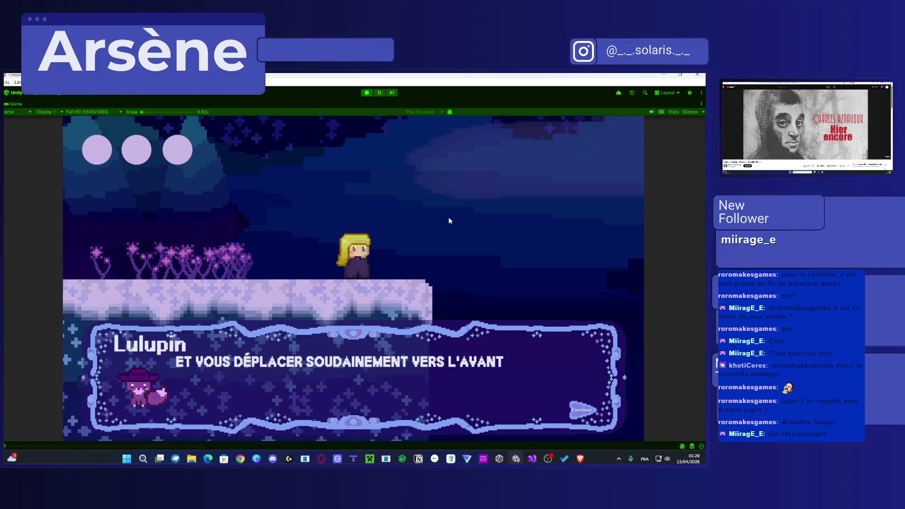
key("space")
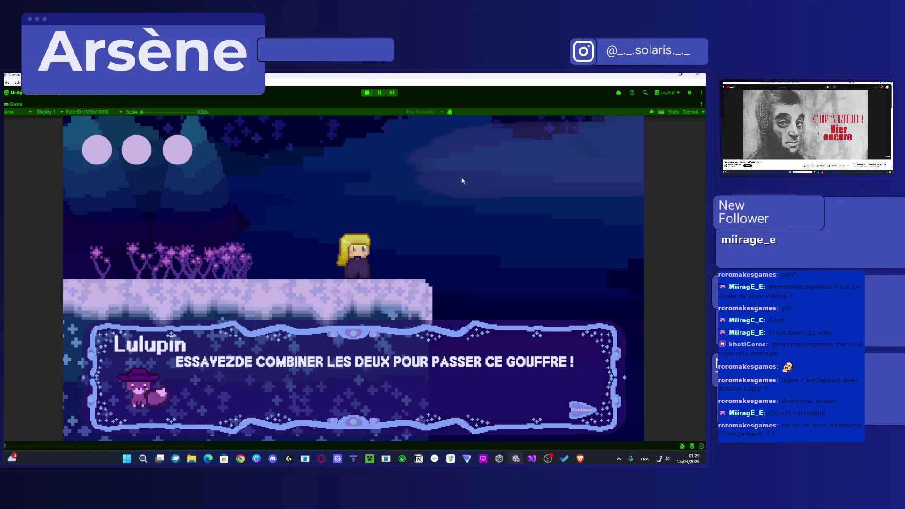
key("space")
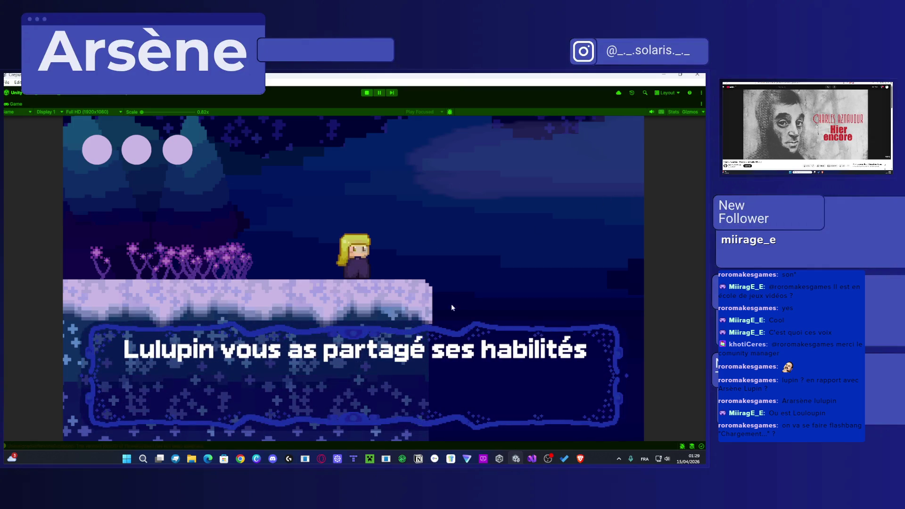
key("space")
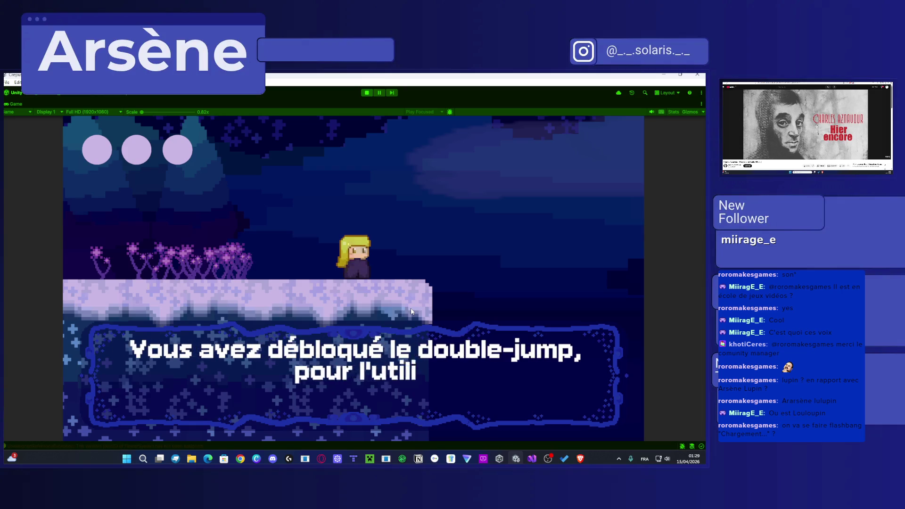
key("space")
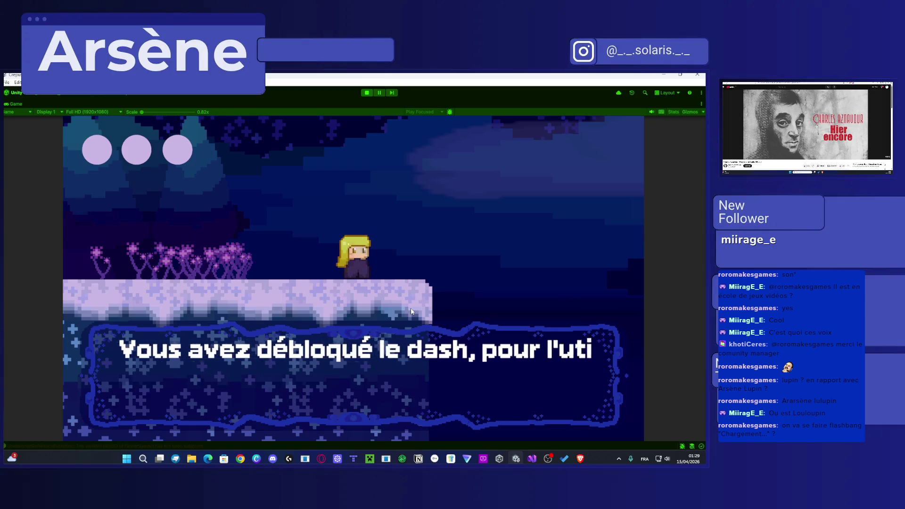
key("space")
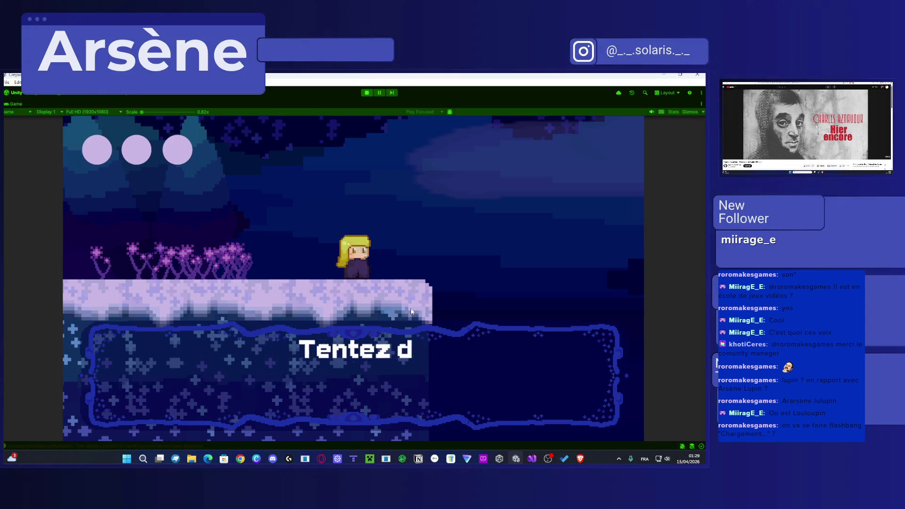
key("space")
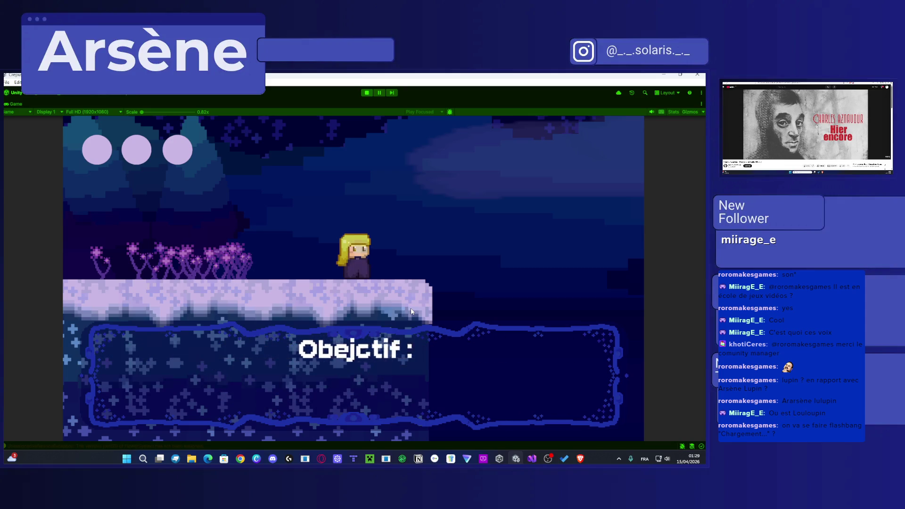
Step: Close the objective message and jump across the ravine
key("space")
key("d")
key("space")
key("space")
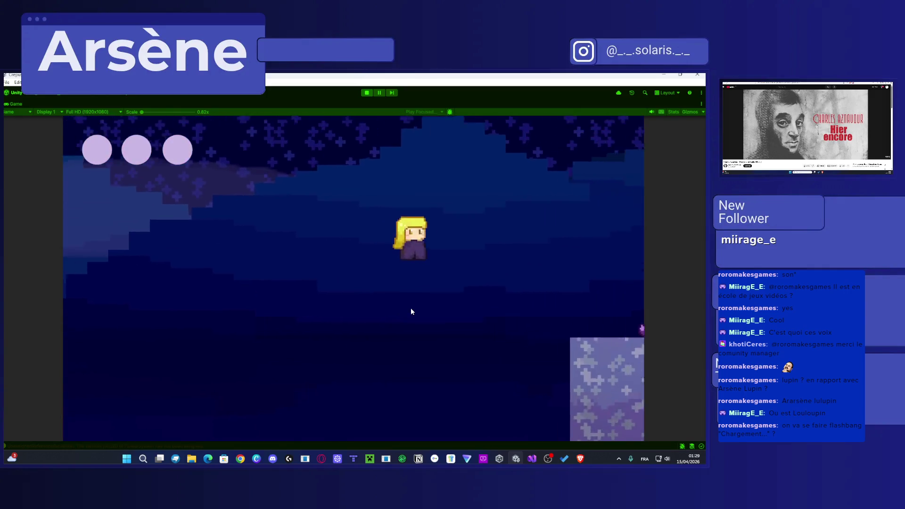
Step: Dash along the lower platform, jump into the cave and walk right to the crystal pillar
key("shift")
key("d")
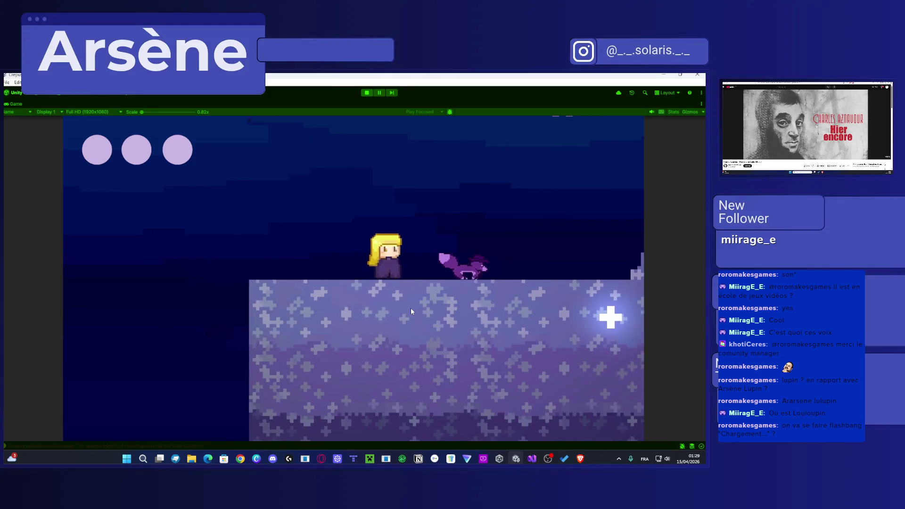
key("space")
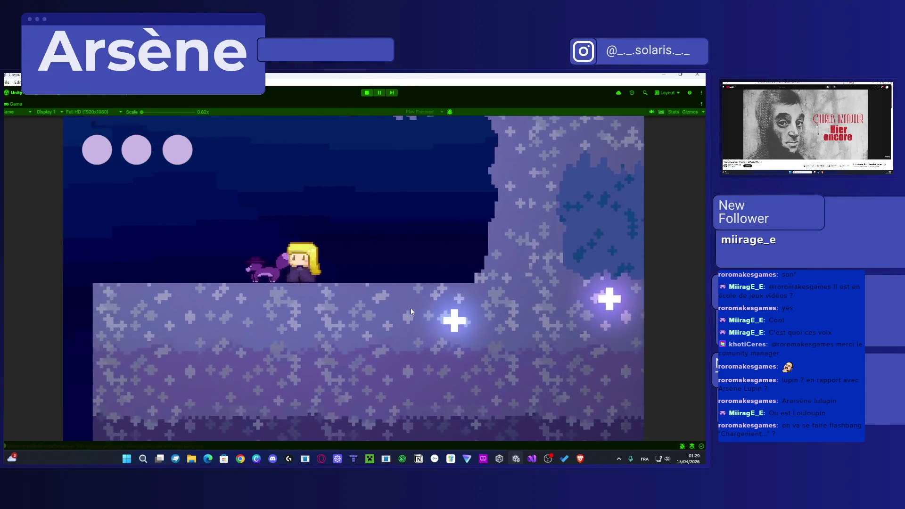
key("d")
key("d")
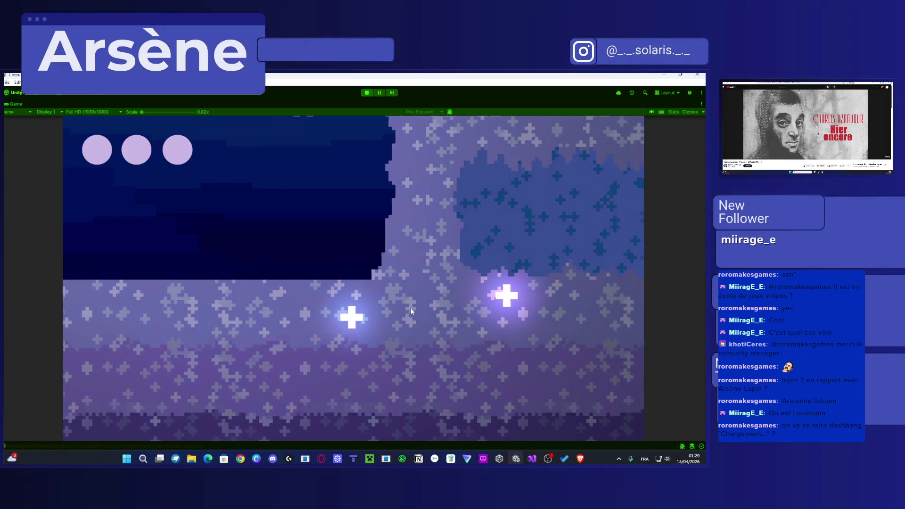
key("d")
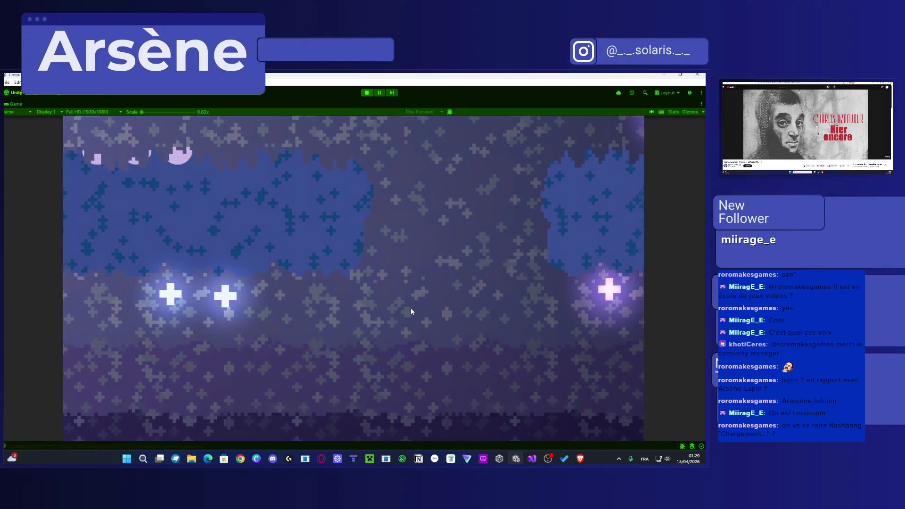
key("d")
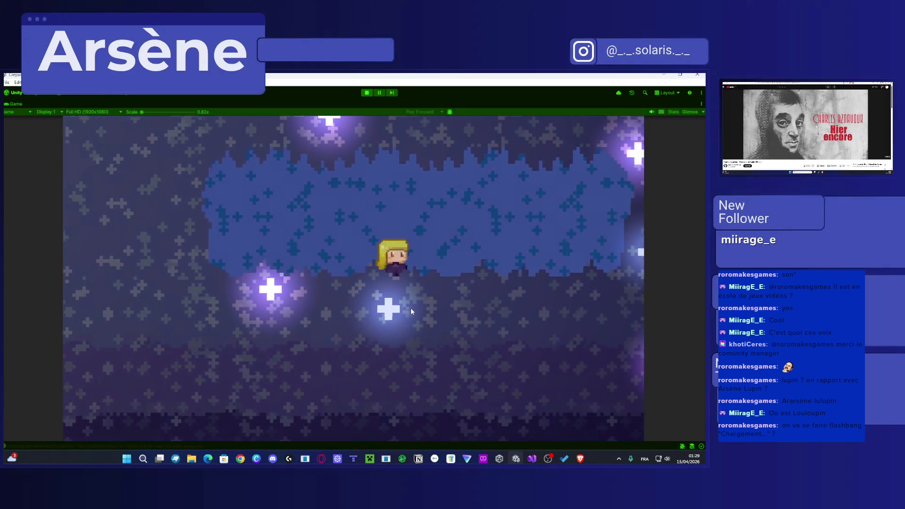
key("d")
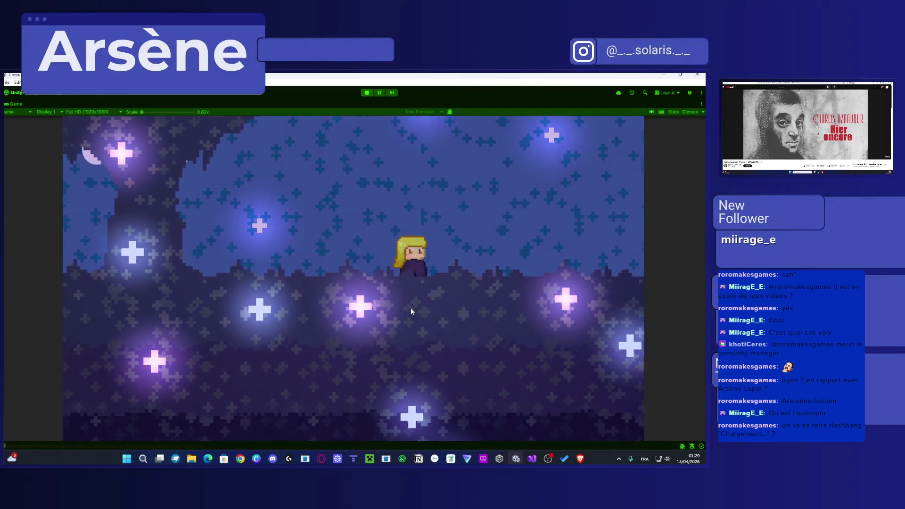
key("d")
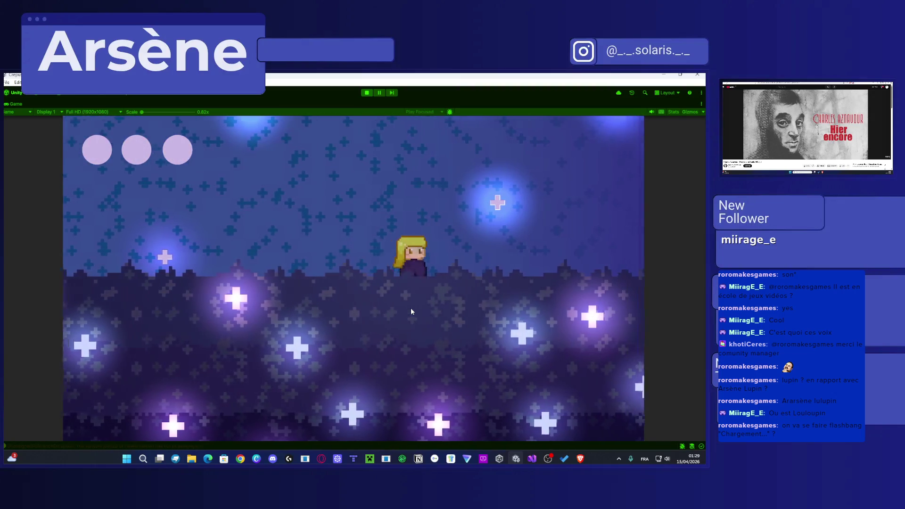
key("d")
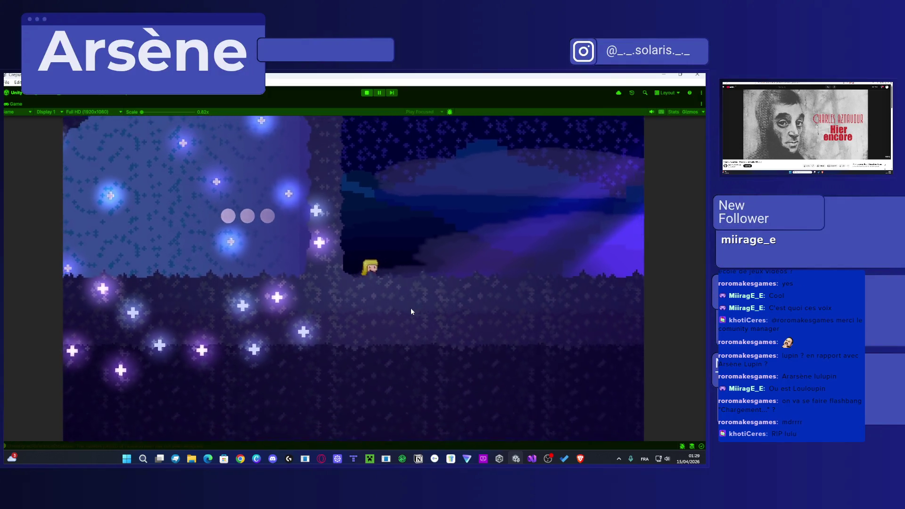
key("d")
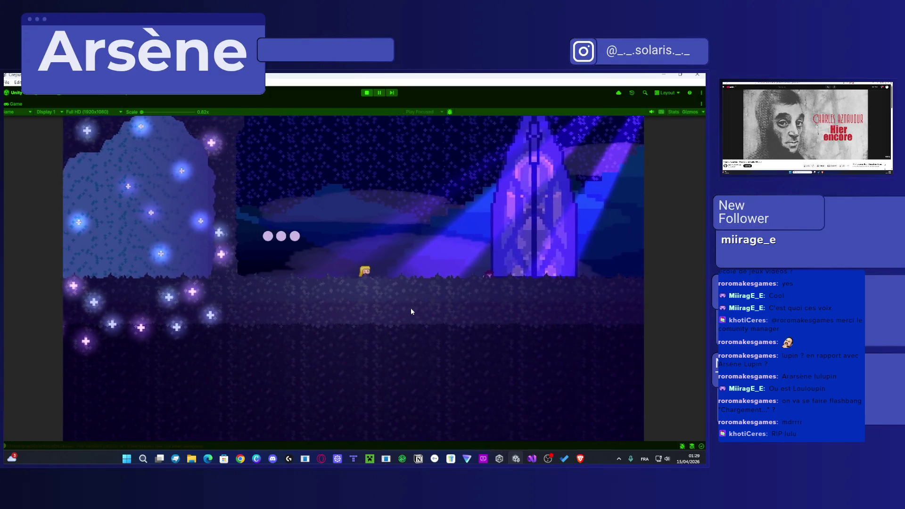
key("d")
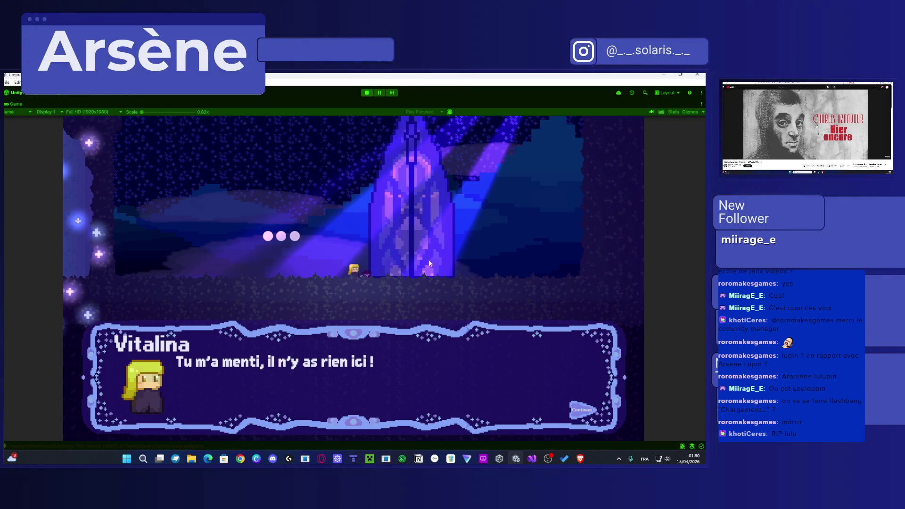
Step: Click through Vitalina and Lulupin's lines until the crystal door opens, then dismiss Vitalina's portal line
left_click(451, 306)
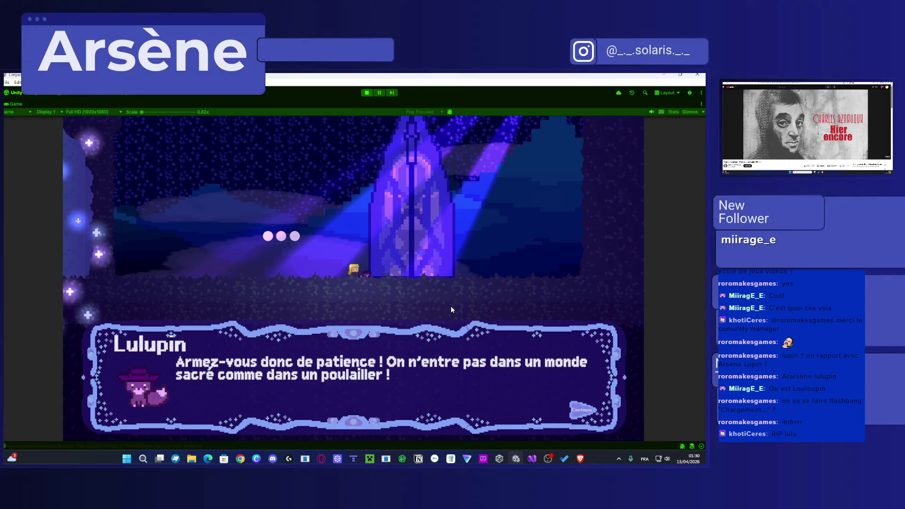
left_click(464, 330)
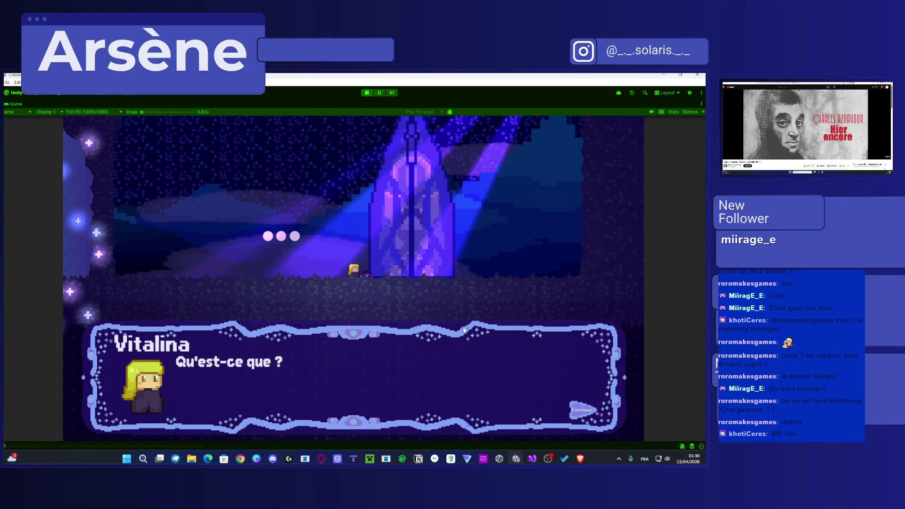
left_click(424, 329)
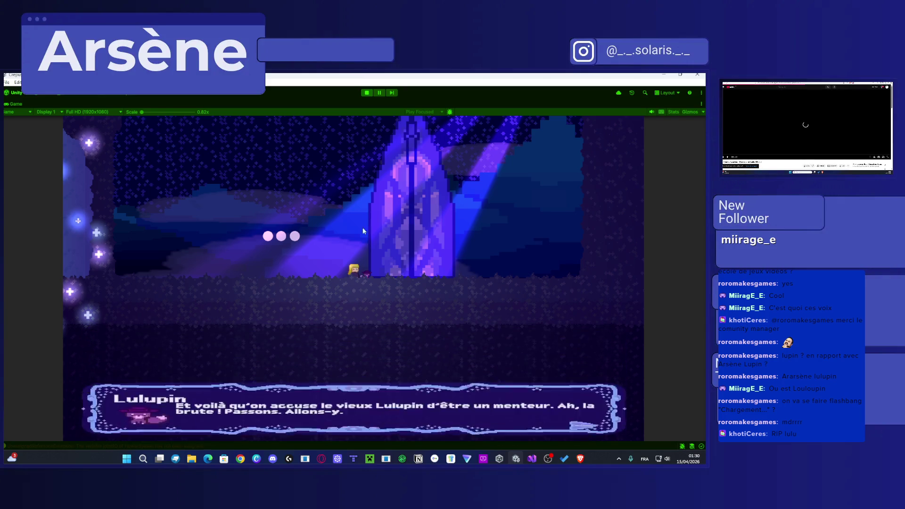
left_click(437, 231)
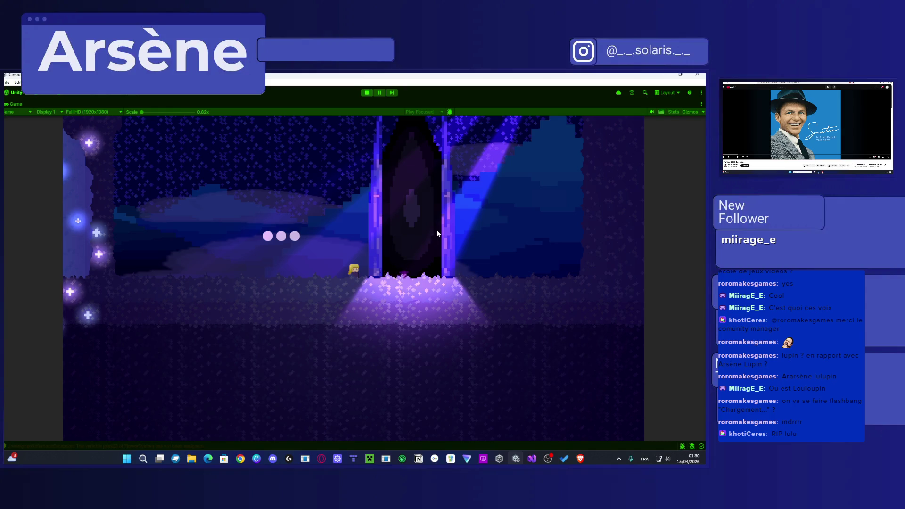
left_click(413, 361)
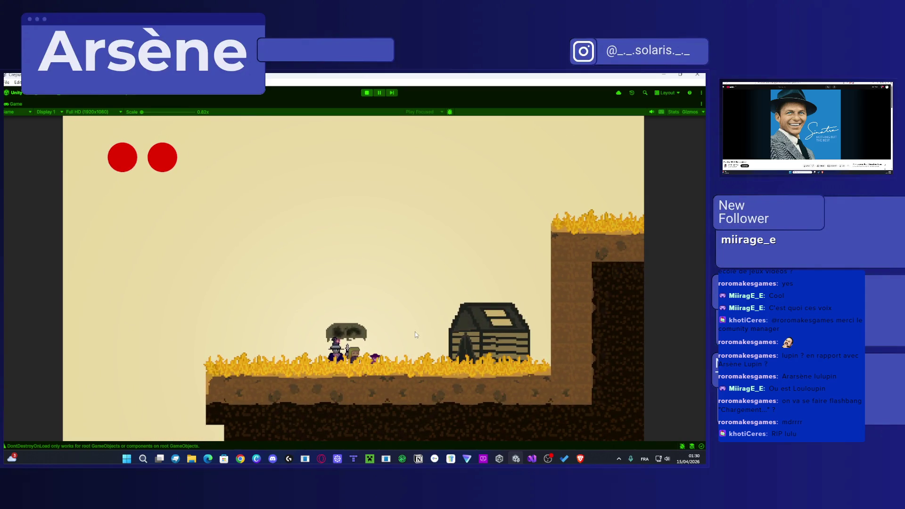
Step: Stop the game and open the Level1 scene in the Scene view
left_click(370, 93)
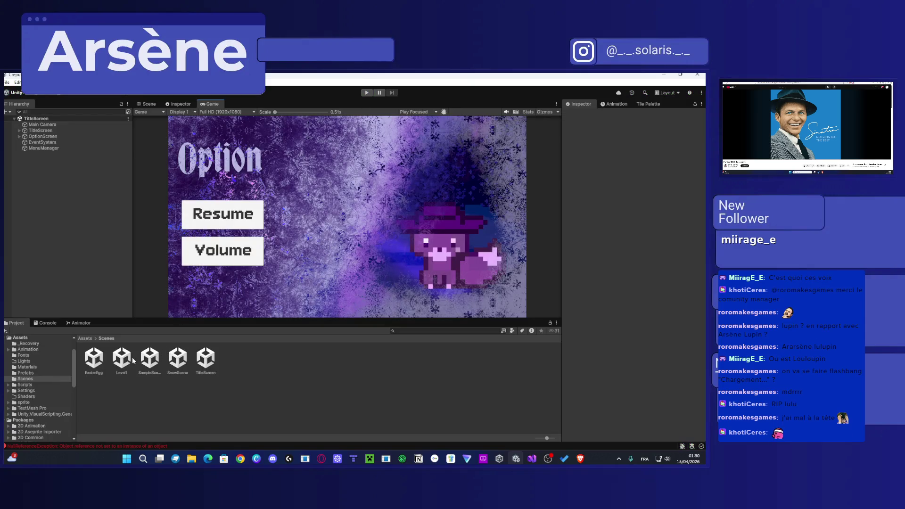
double_click(123, 358)
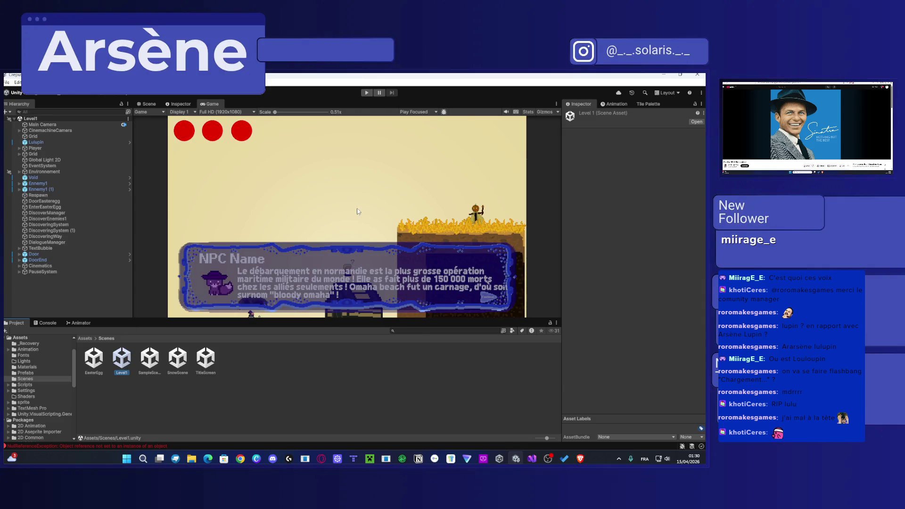
left_click(147, 104)
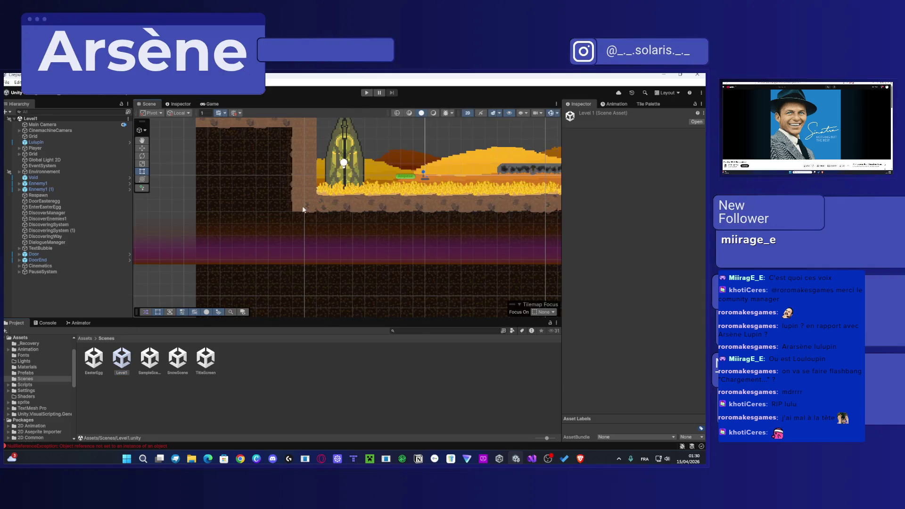
scroll(383, 196, "down", 5)
mouse_move(382, 196)
left_mouse_down()
mouse_move(332, 240)
mouse_move(396, 228)
left_mouse_up()
scroll(396, 227, "up", 5)
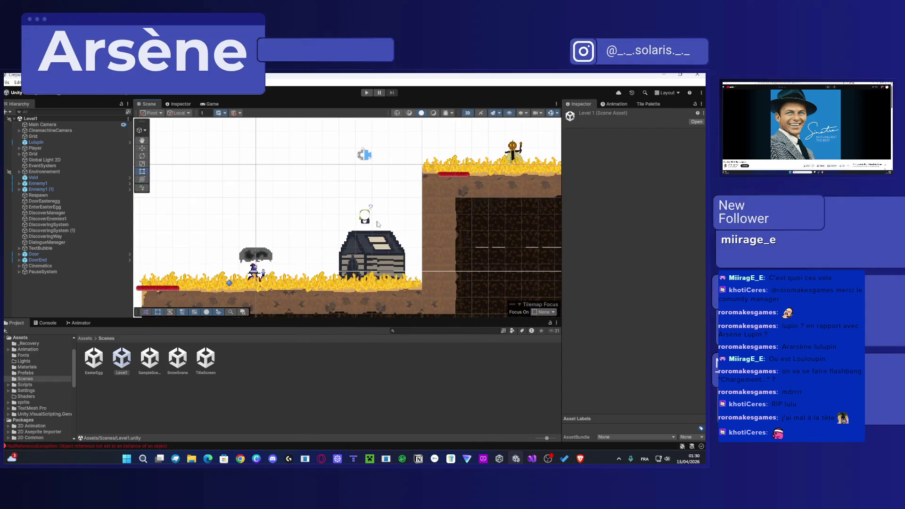
Step: Select the Player, move it beside the crystal pillar with the Move tool, and start Play mode
left_click(370, 226)
left_click(371, 225)
left_click(372, 225)
left_click(371, 225)
key("w")
scroll(300, 204, "down", 2)
mouse_move(301, 204)
left_mouse_down()
mouse_move(288, 203)
mouse_move(257, 236)
mouse_move(212, 216)
mouse_move(193, 282)
left_mouse_up()
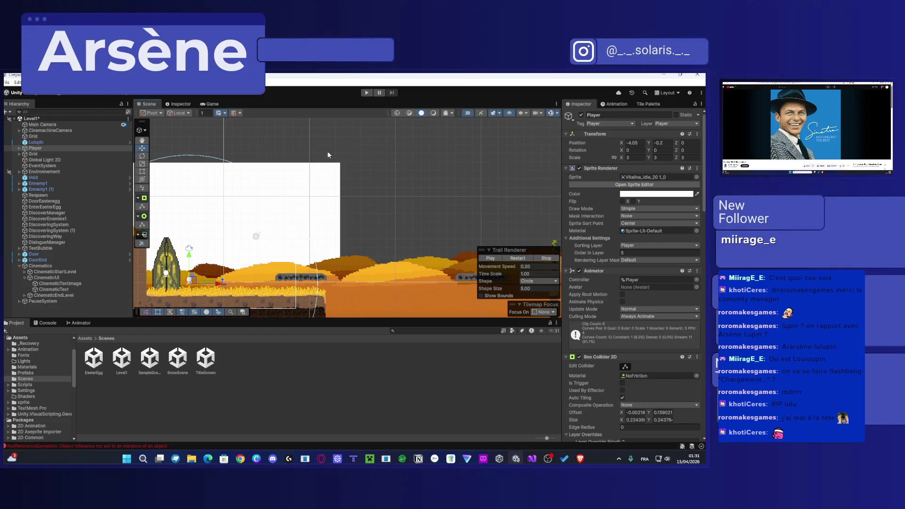
left_click(364, 95)
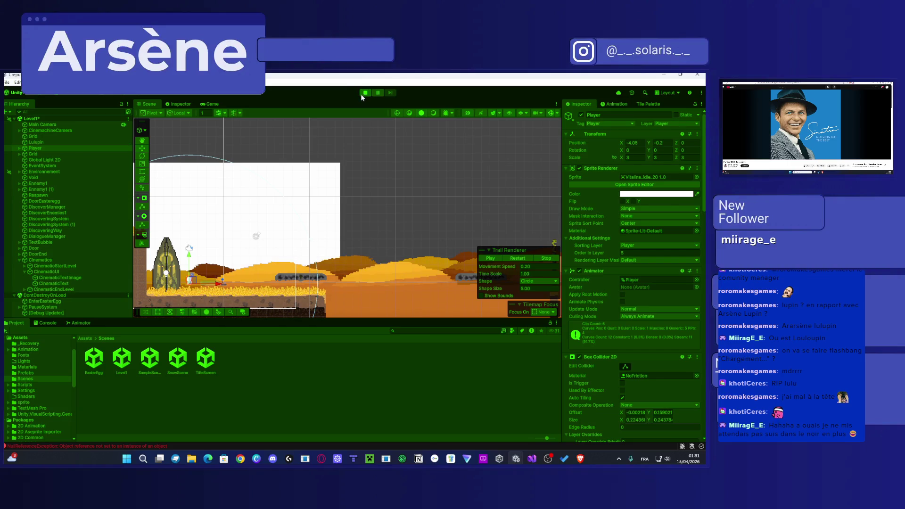
Step: Maximize the Game view, run right, climb the vine and jump up onto the cliff
double_click(212, 103)
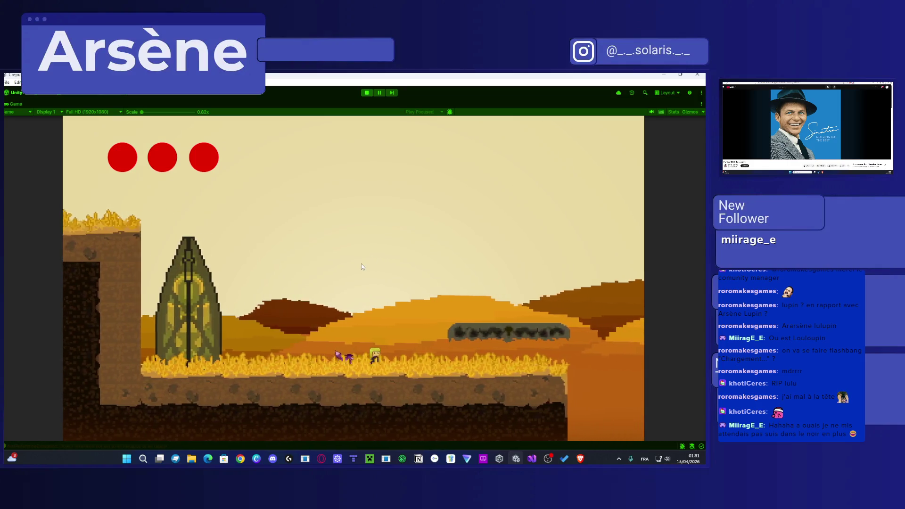
key("Right")
key("space")
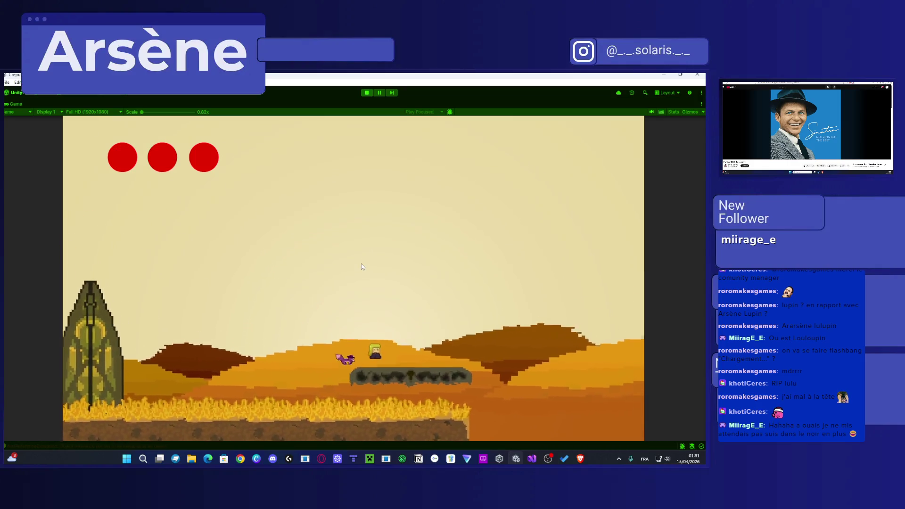
key("Right")
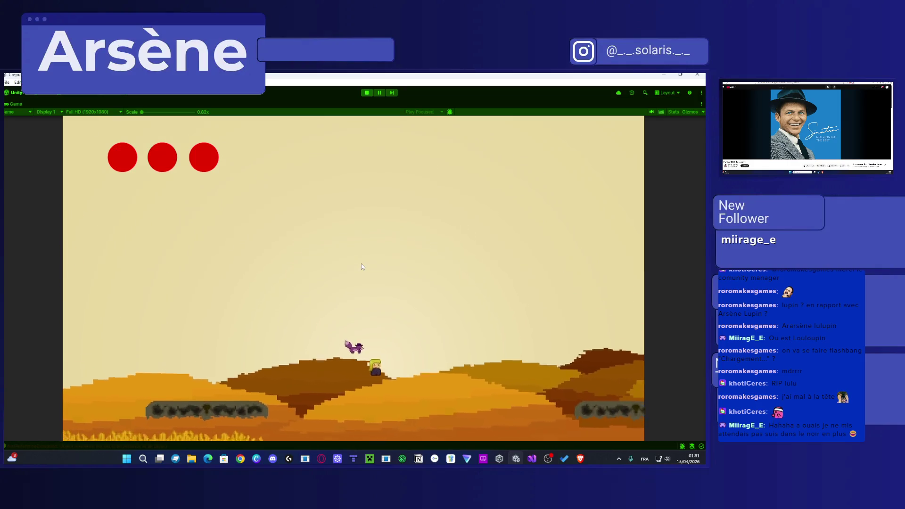
key("Right")
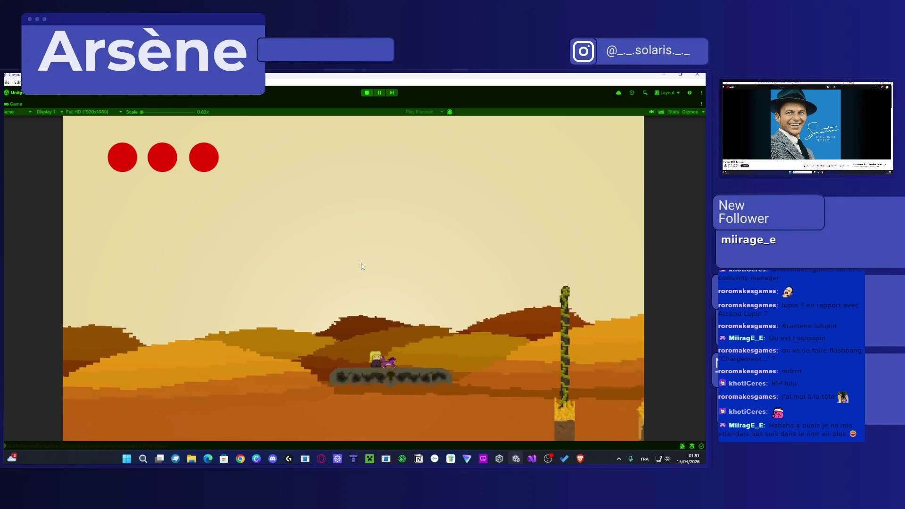
key("Right")
key("Up")
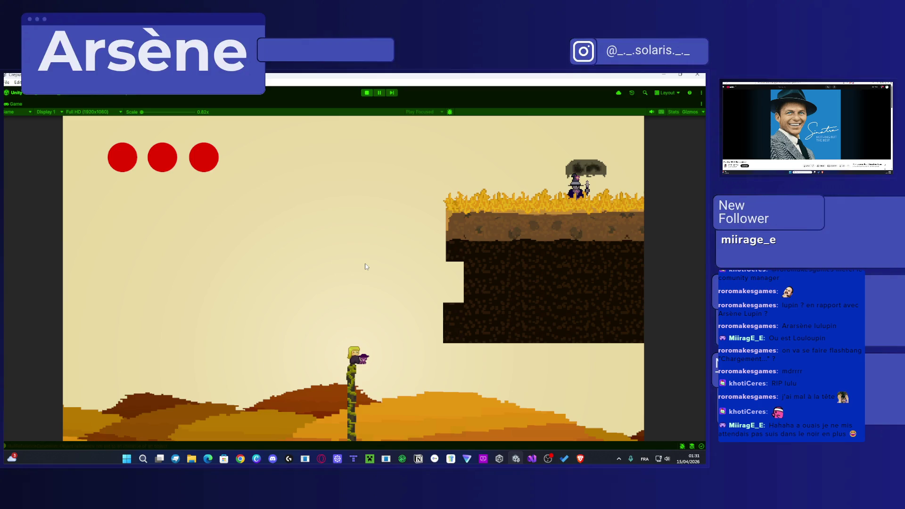
key("space")
key("d")
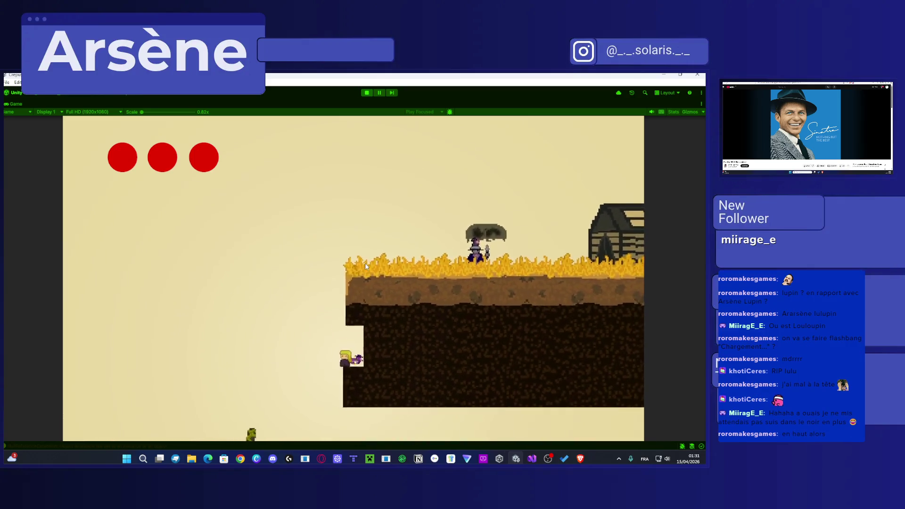
key("space")
key("space")
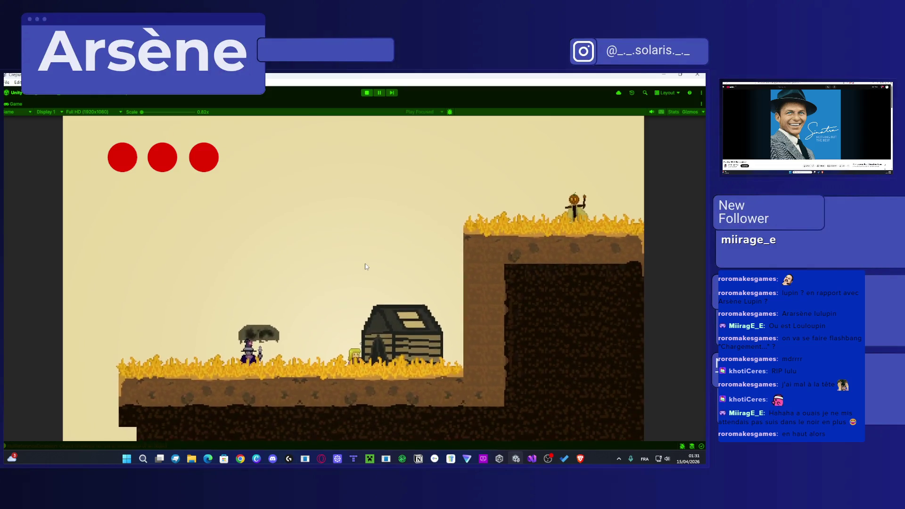
Step: Walk under the husky portrait, then jump right across the desert onto the floating platform
key("Right")
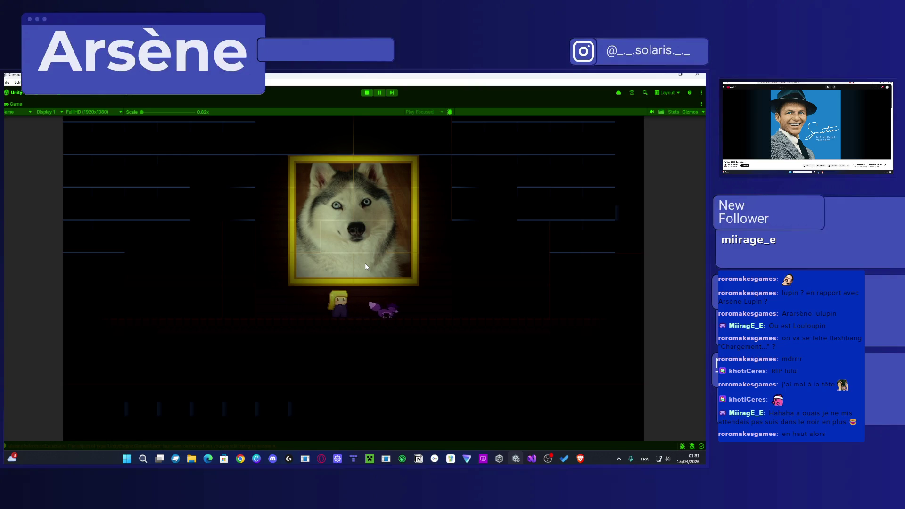
key("Left")
key("Left")
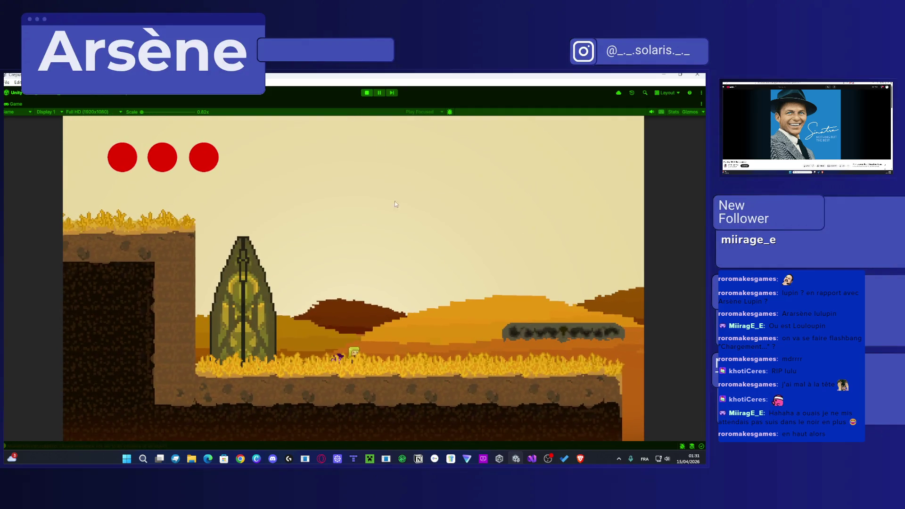
key("Right")
key("space")
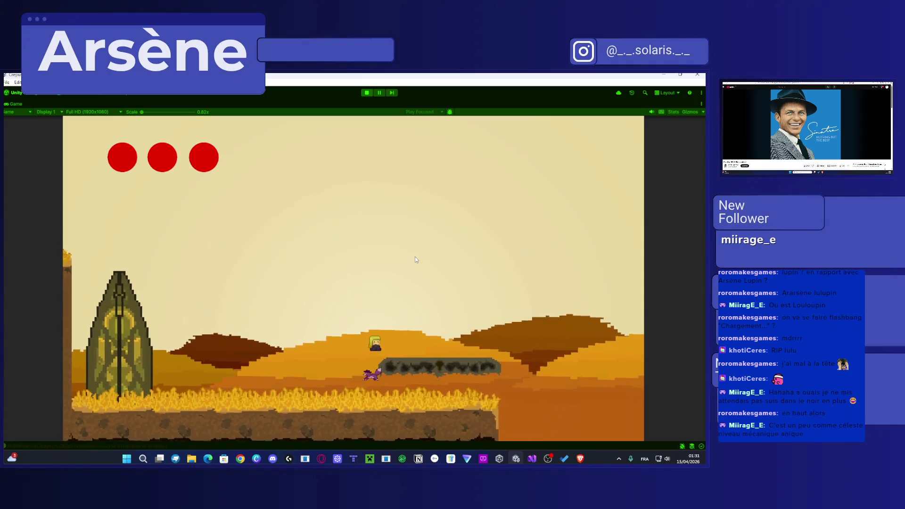
key("Right")
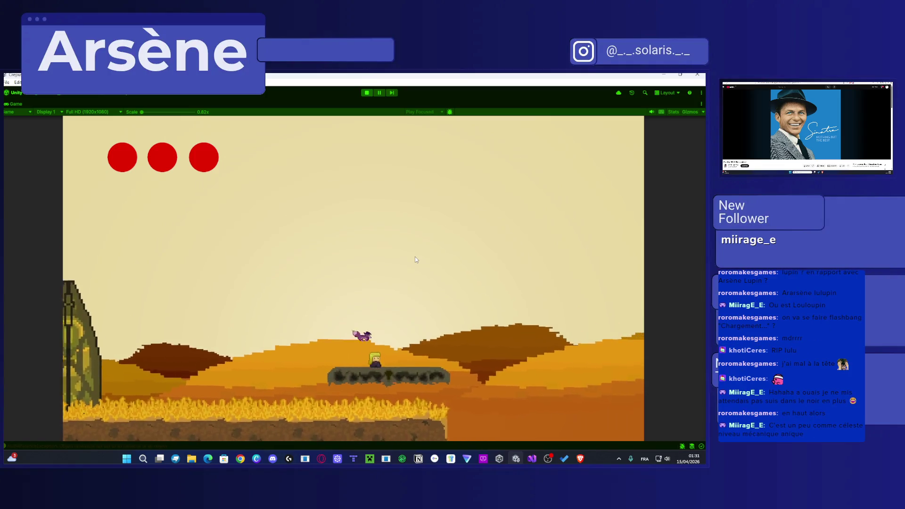
key("space")
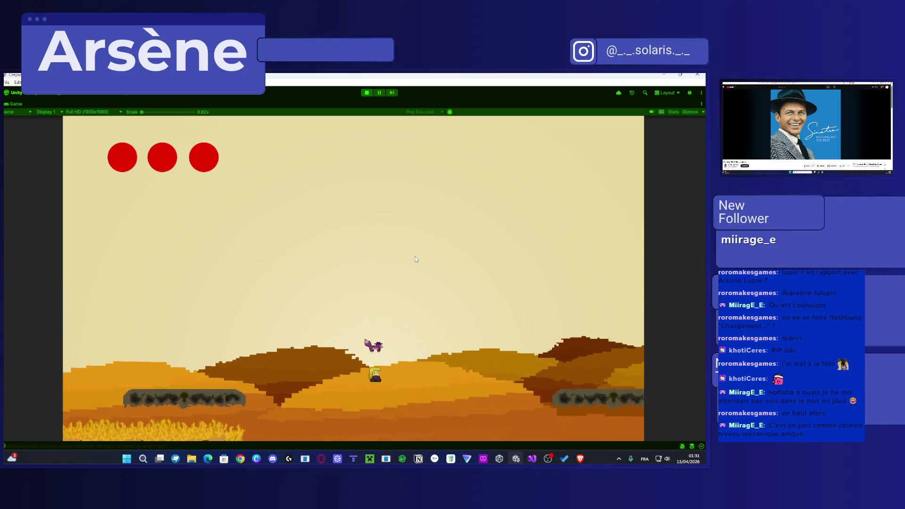
key("Right")
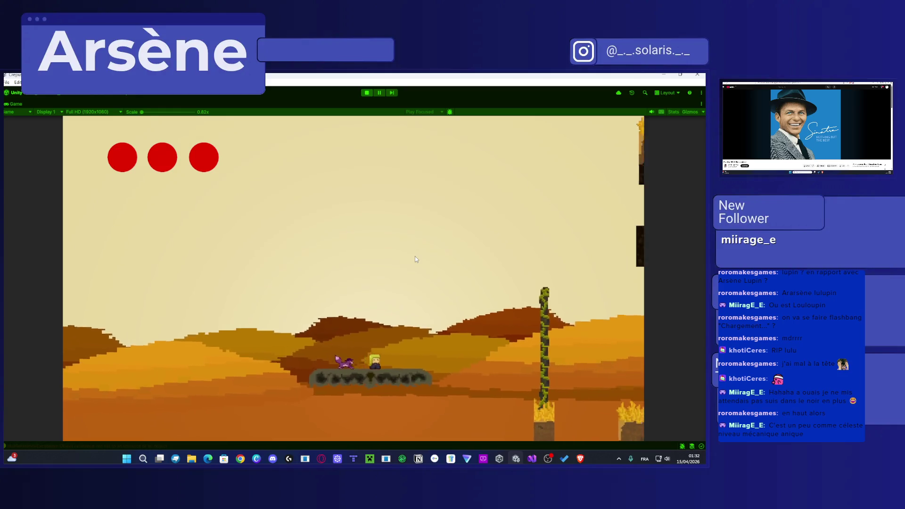
Step: Jump onto the vine, reach the cliff notch and climb onto the cliff top near the enemy
key("Right")
key("space")
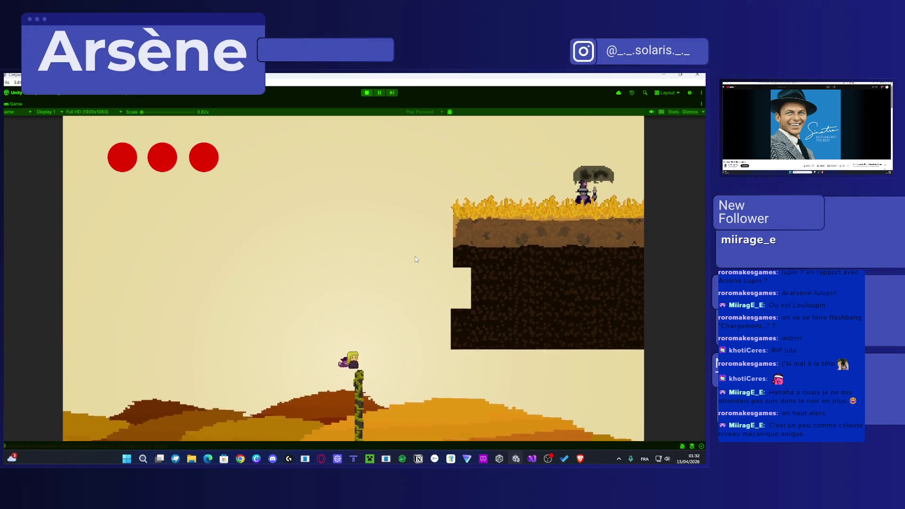
key("space")
key("Right")
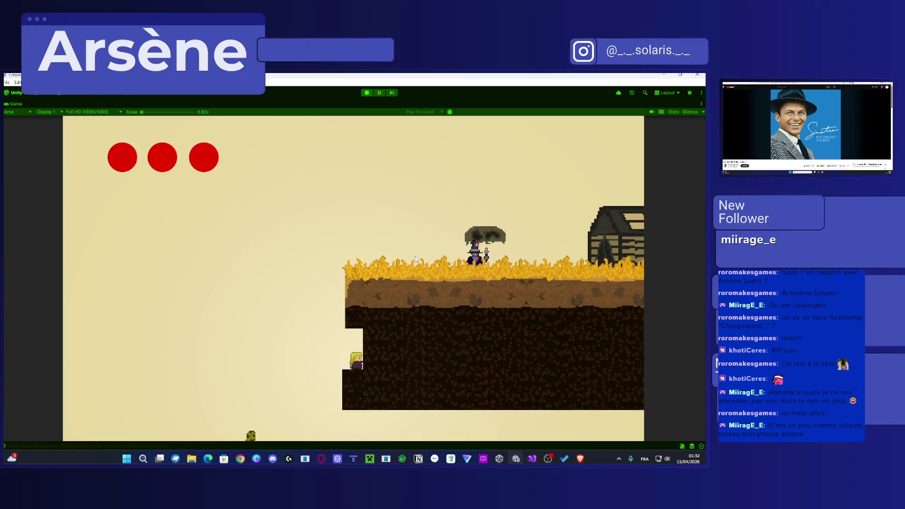
key("Left")
key("space")
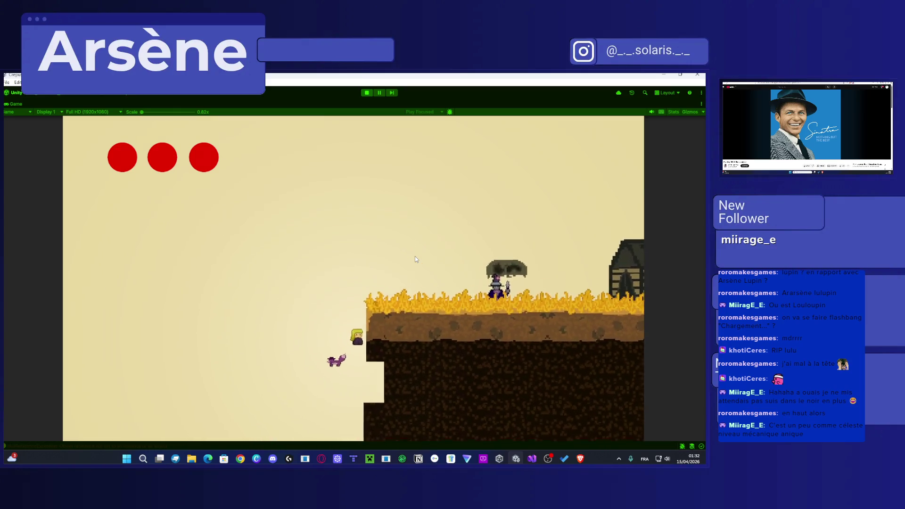
key("space")
key("Right")
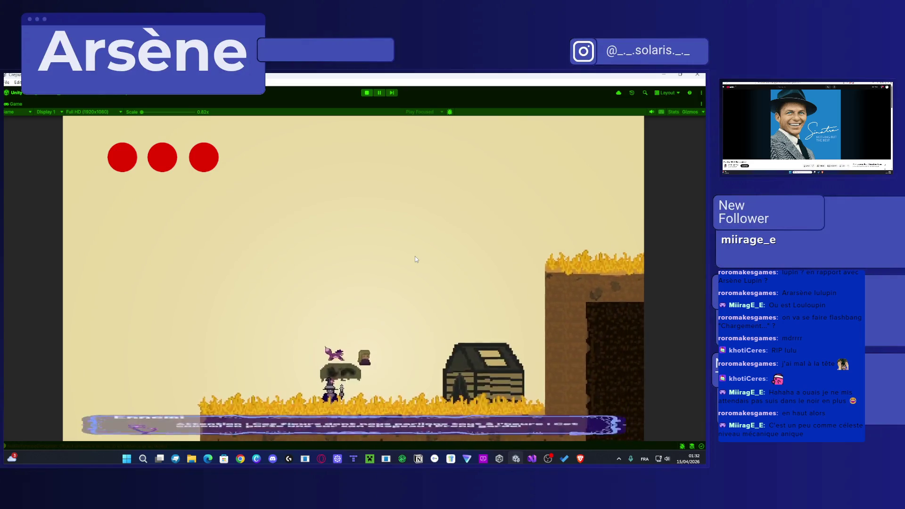
Step: Jump right to the cliff edge by the scarecrow and drop toward the house to trigger dialogue
key("Right")
key("space")
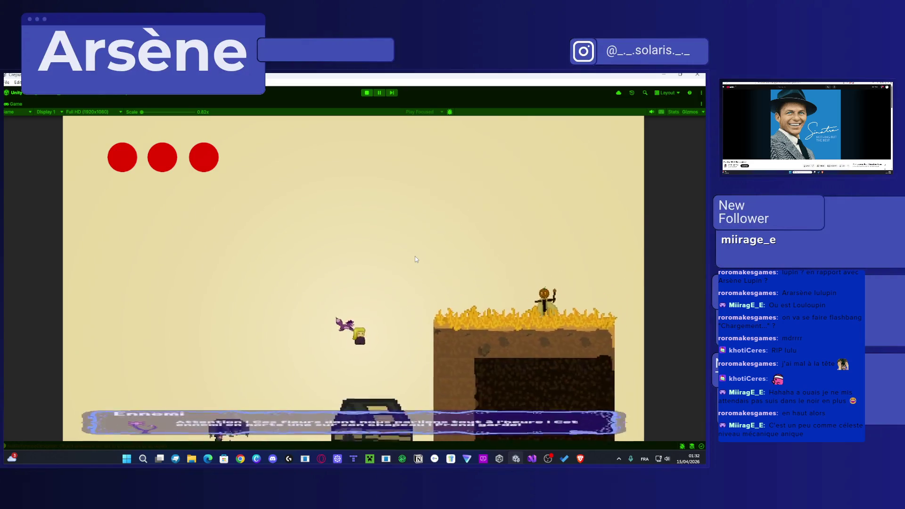
key("Right")
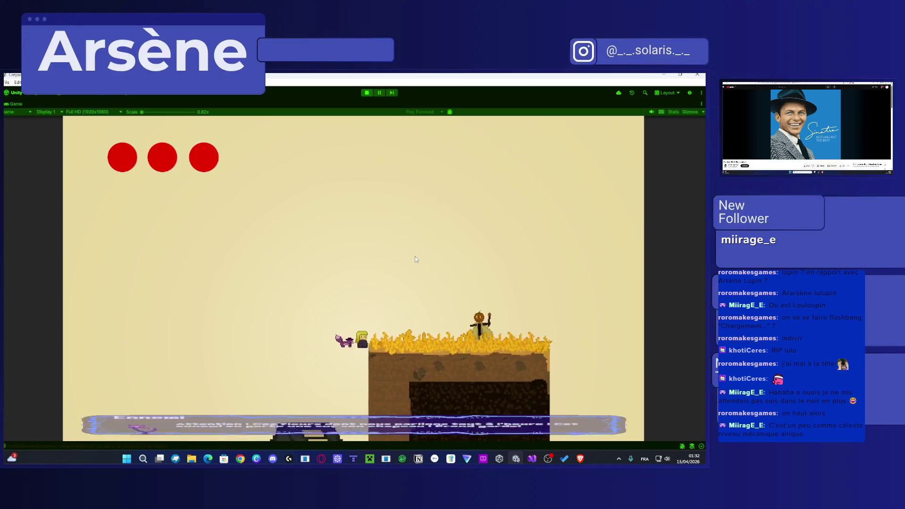
key("Left")
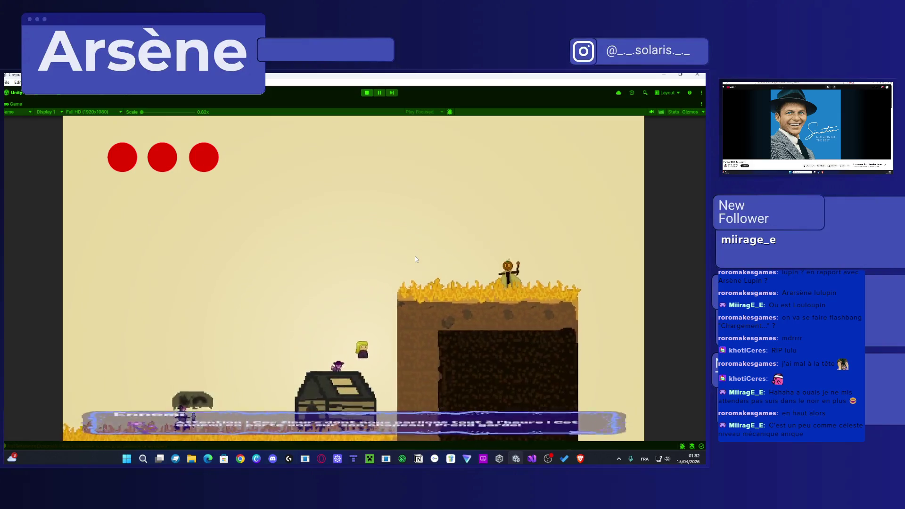
key("Right")
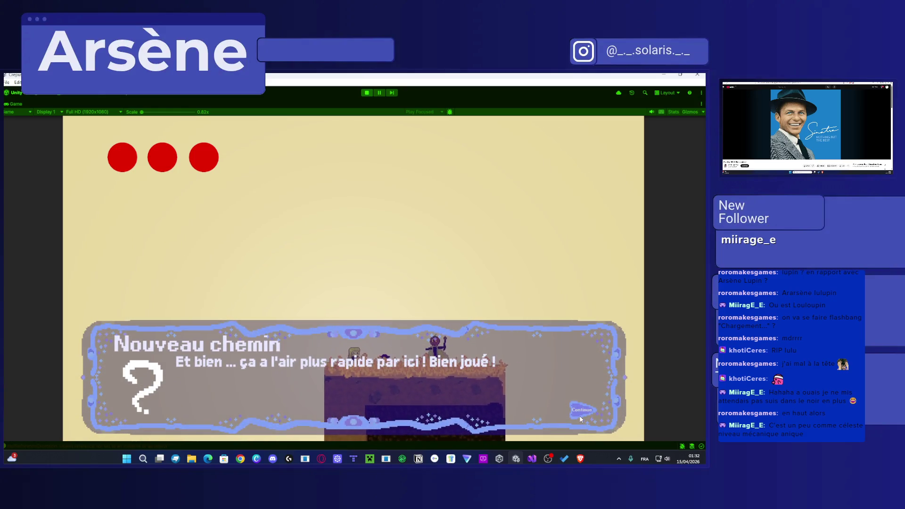
Step: Dismiss the new path notice and advance Silly's lines about the cat and old barn until closed
left_click(580, 415)
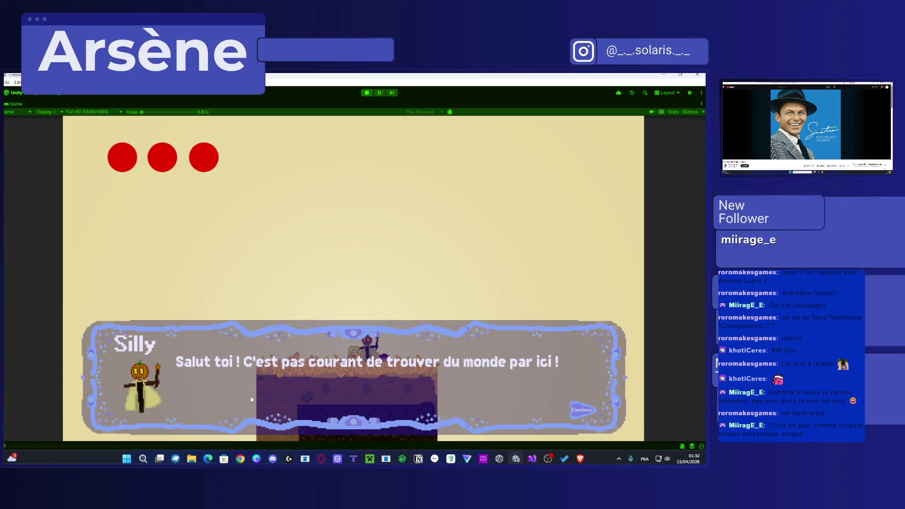
left_click(473, 381)
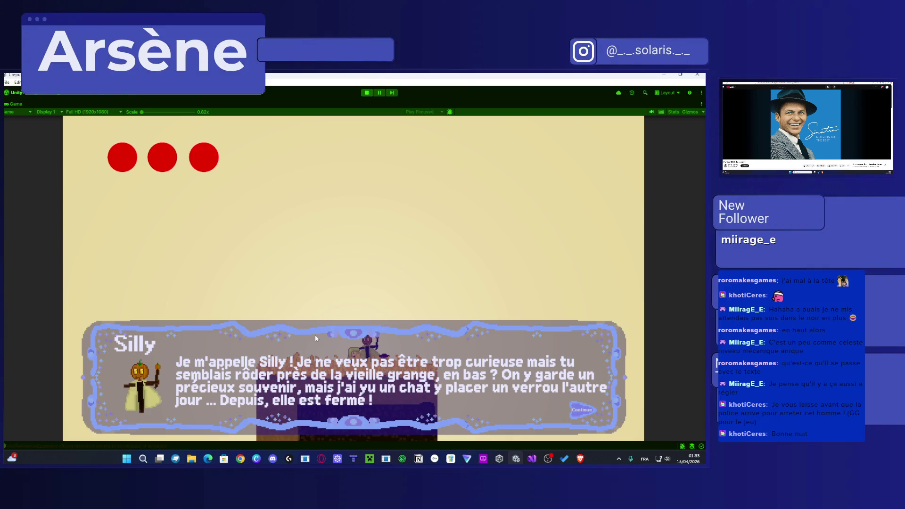
key("space")
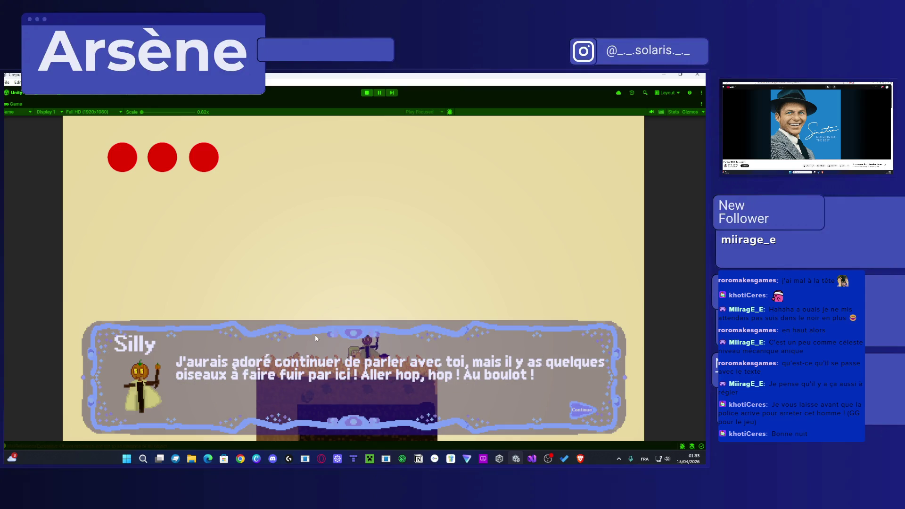
key("space")
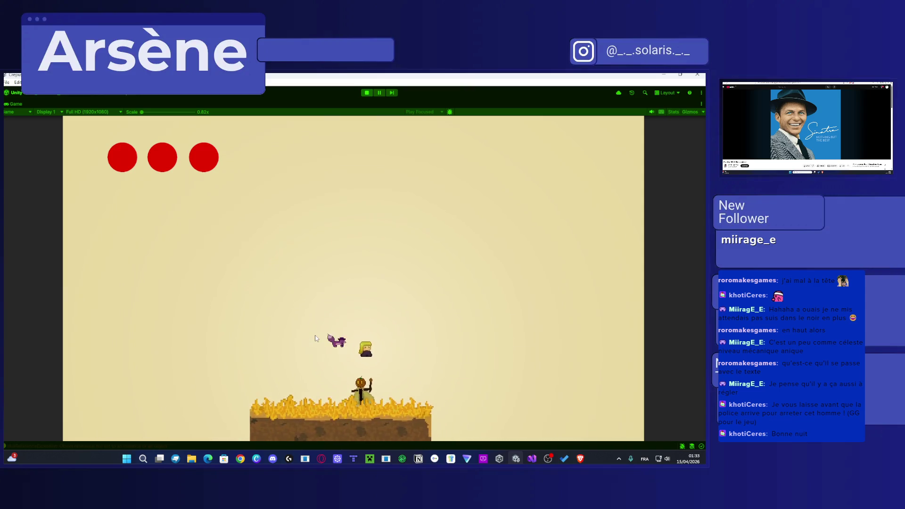
Step: Walk right across the desert to the spire, advance the companion conversation, and stop Play mode
key("Right")
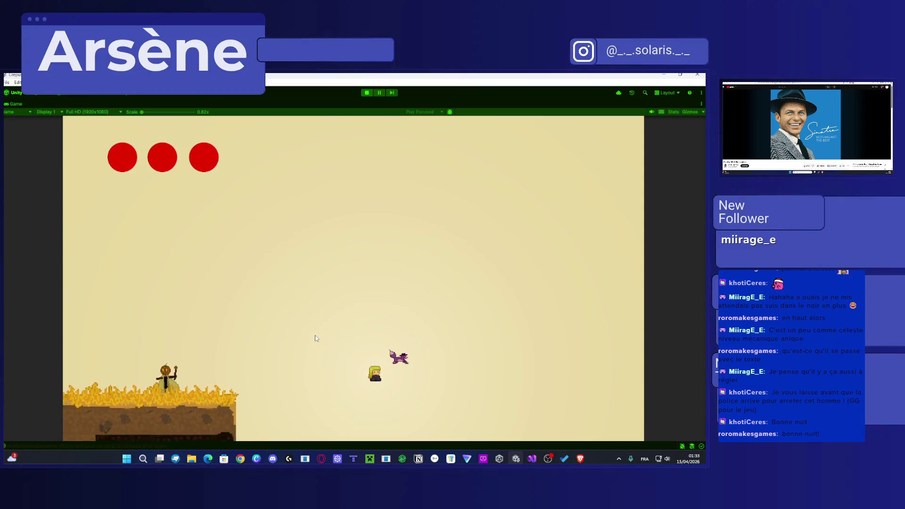
key("Right")
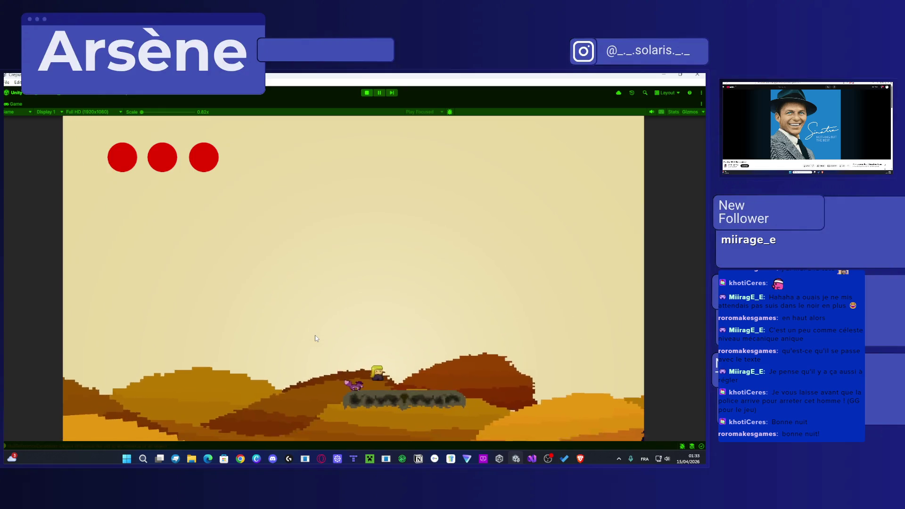
key("Right")
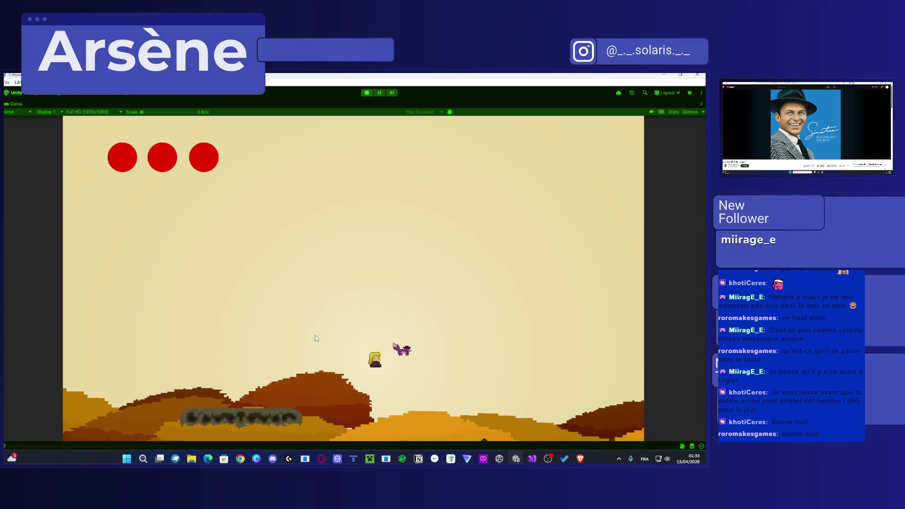
key("Right")
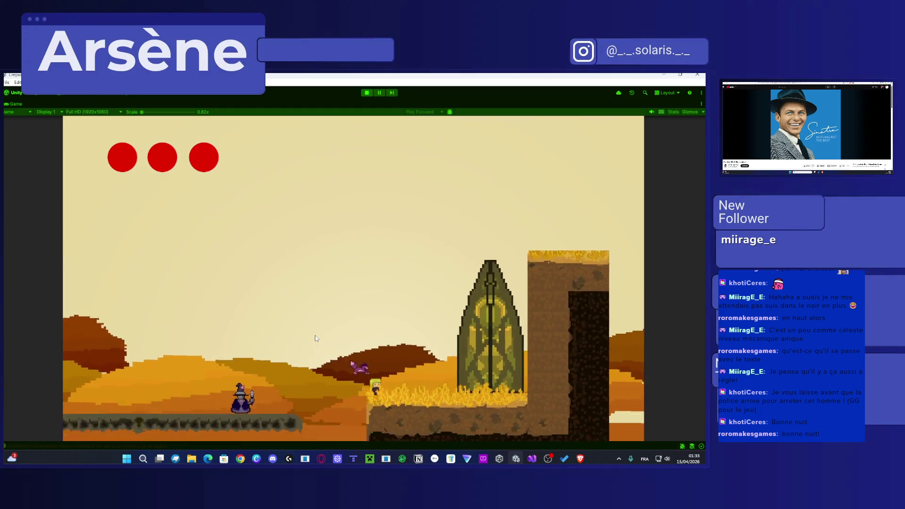
key("space")
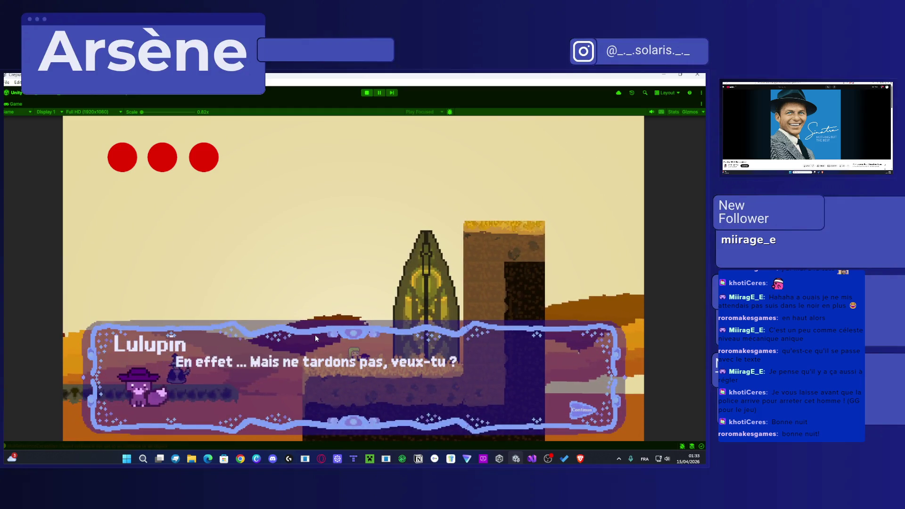
key("space")
key("space")
key("space")
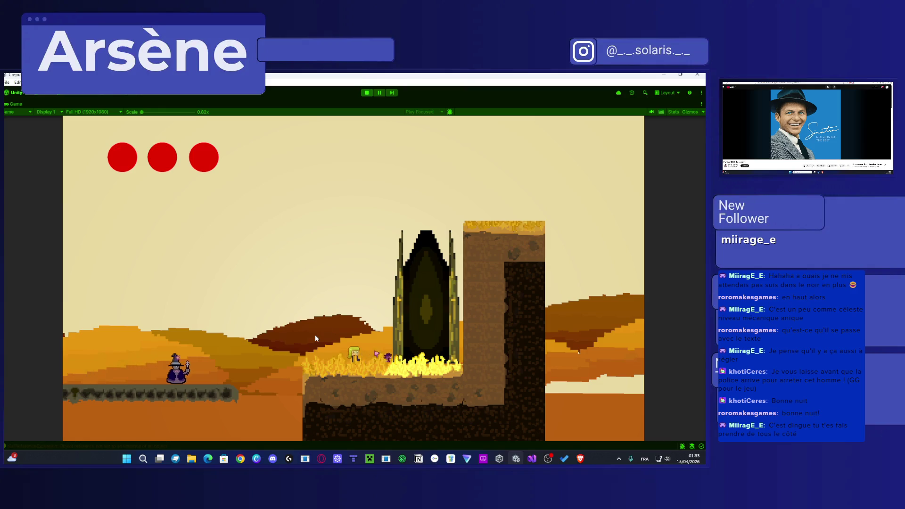
left_click(367, 93)
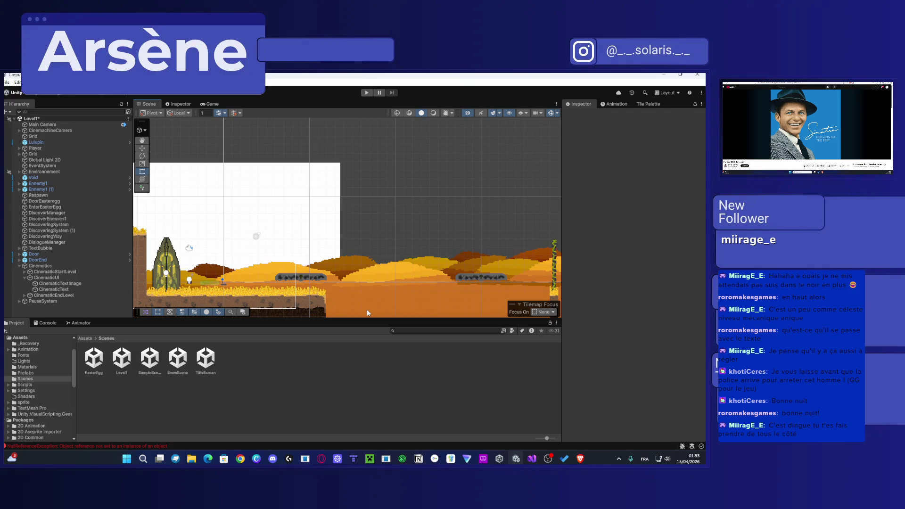
Step: Return the Project window to the Assets root folder
scroll(304, 294, "down", 2)
scroll(304, 295, "down", 3)
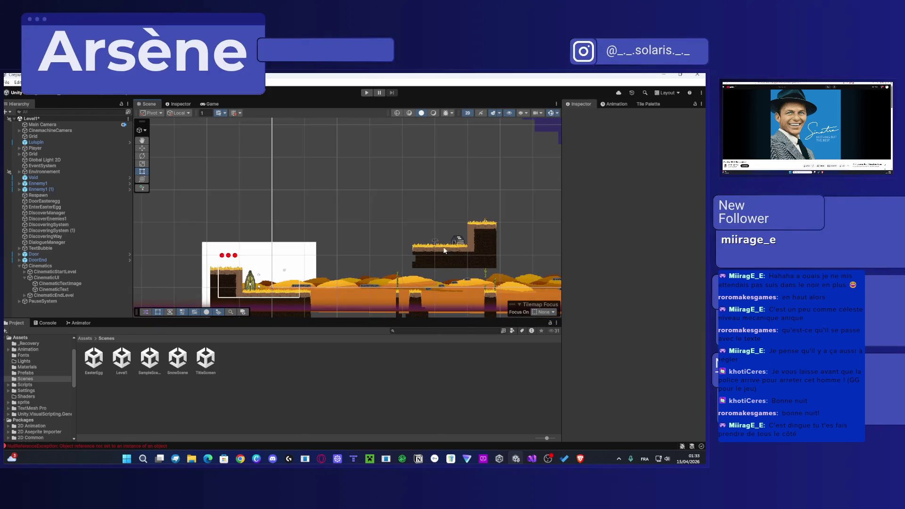
scroll(304, 282, "up", 10)
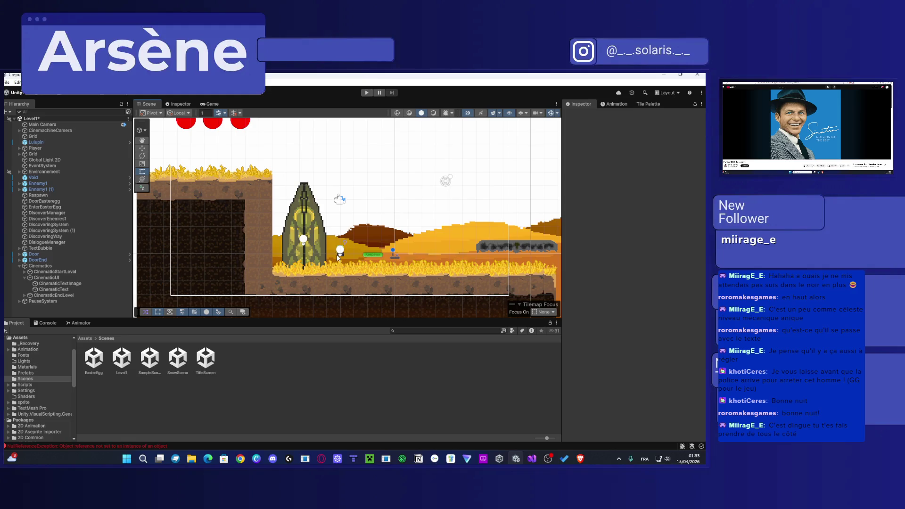
left_click(165, 395)
key("BackSpace")
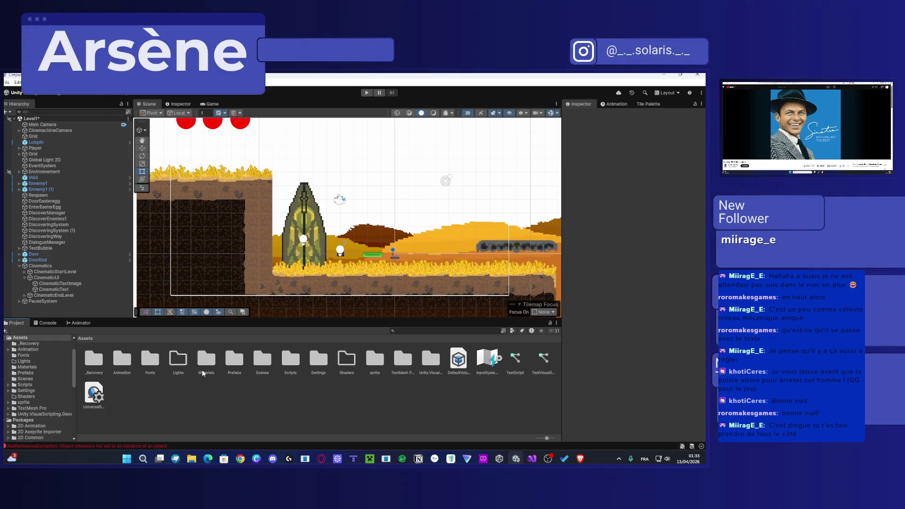
scroll(336, 279, "up", 5)
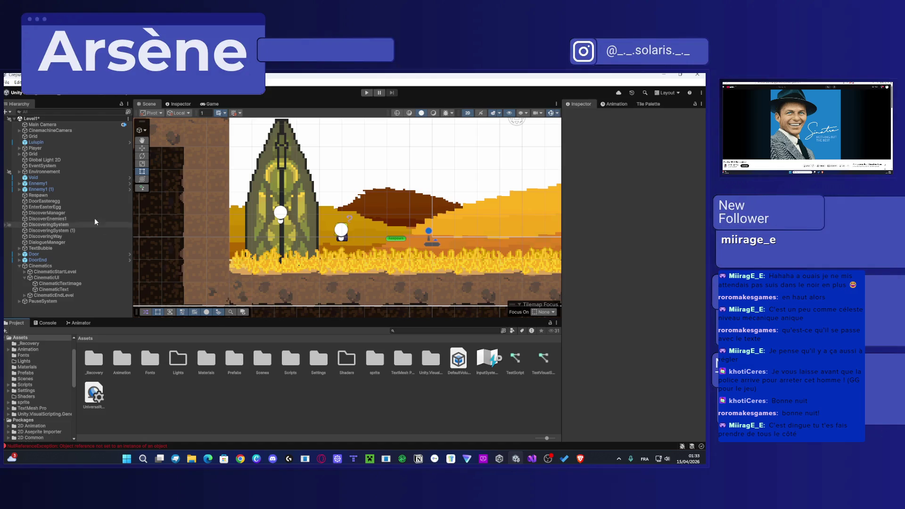
Step: Select Lulupin, scroll its Inspector to Lulupin Main Script, and open the script in Visual Studio
left_click(51, 144)
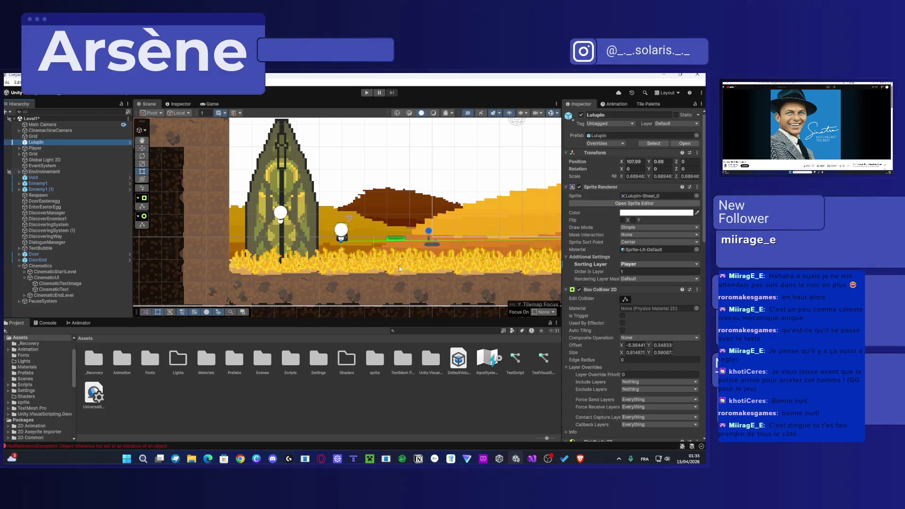
scroll(666, 373, "down", 5)
scroll(666, 372, "down", 6)
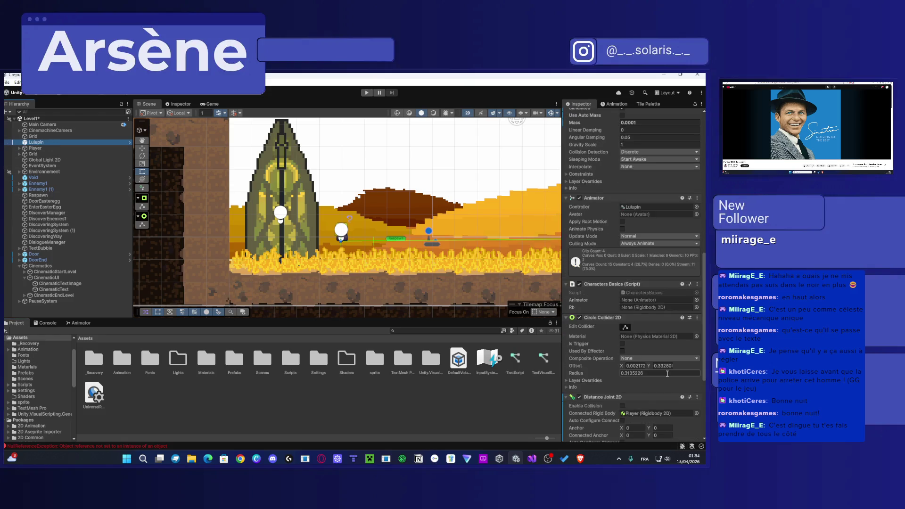
scroll(667, 377, "down", 2)
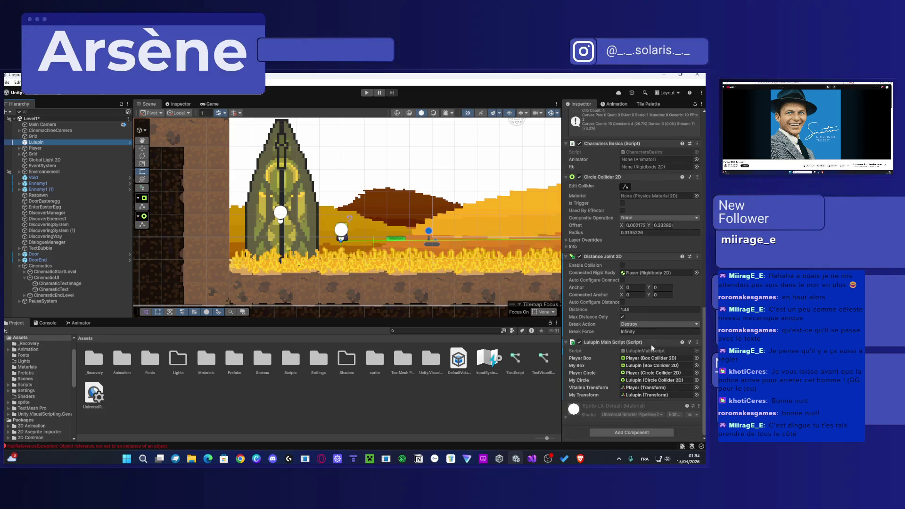
double_click(645, 352)
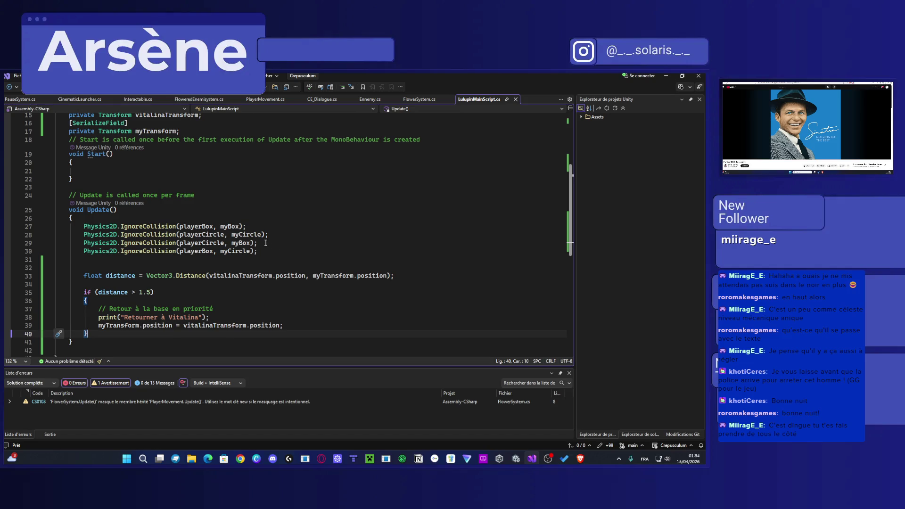
Step: Review LulupinMainScript.cs, minimize Visual Studio, and show the Player's Health and Flower System settings
scroll(266, 243, "down", 1)
scroll(265, 243, "up", 1)
left_click(666, 76)
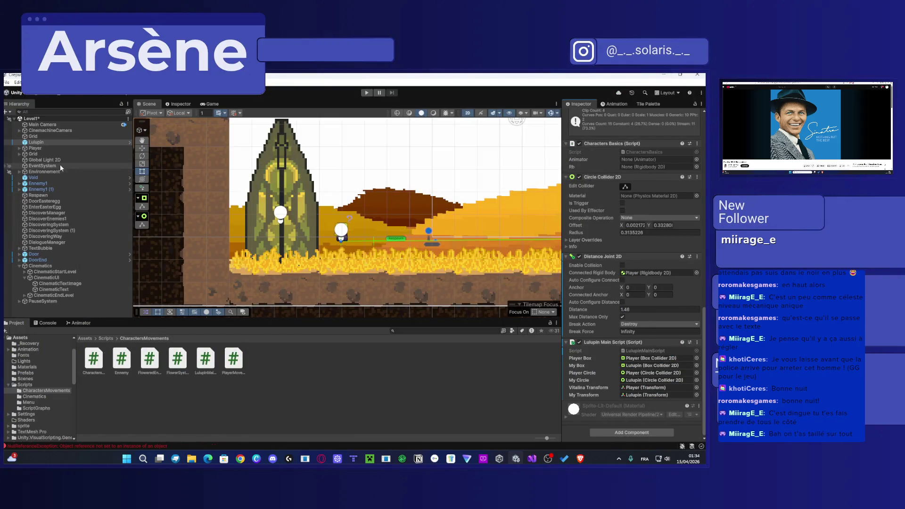
left_click(46, 148)
scroll(625, 314, "down", 10)
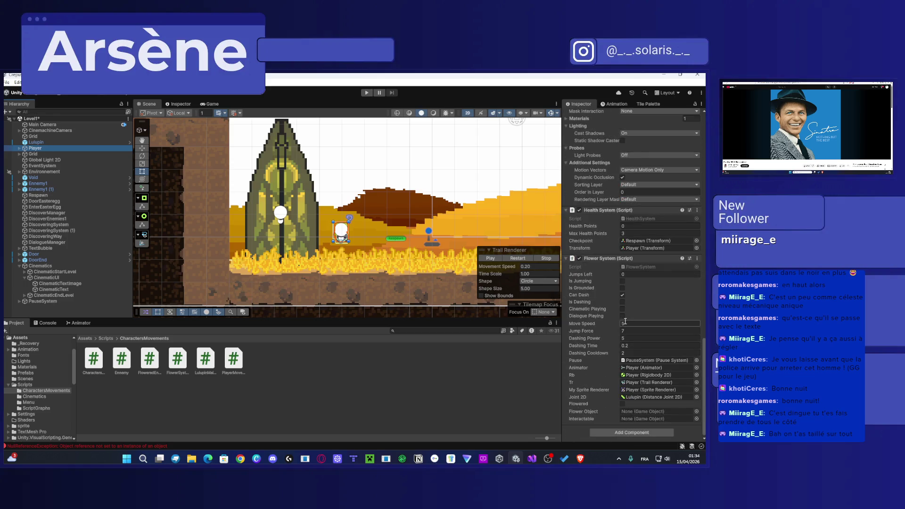
Step: Open FlowerSystem.cs from the Player's Flower System component, scroll through it, then minimize Visual Studio
double_click(643, 268)
scroll(240, 306, "down", 6)
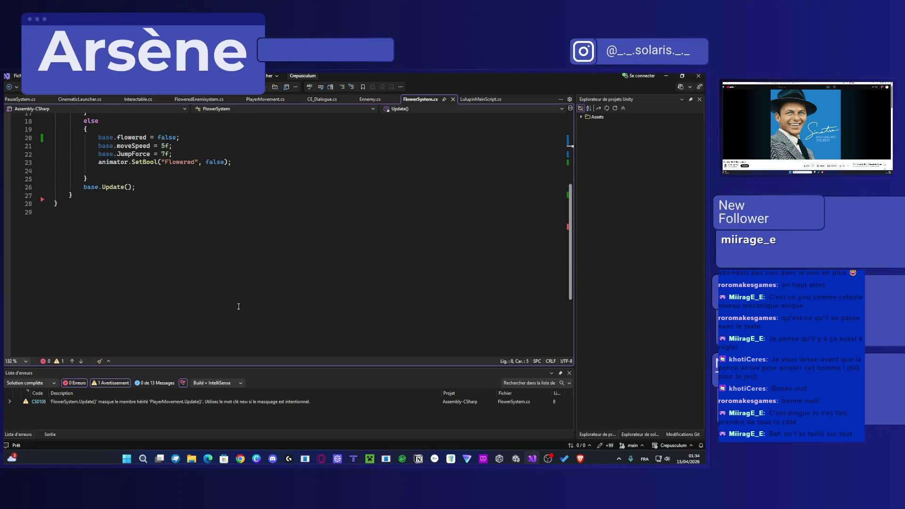
scroll(238, 307, "up", 6)
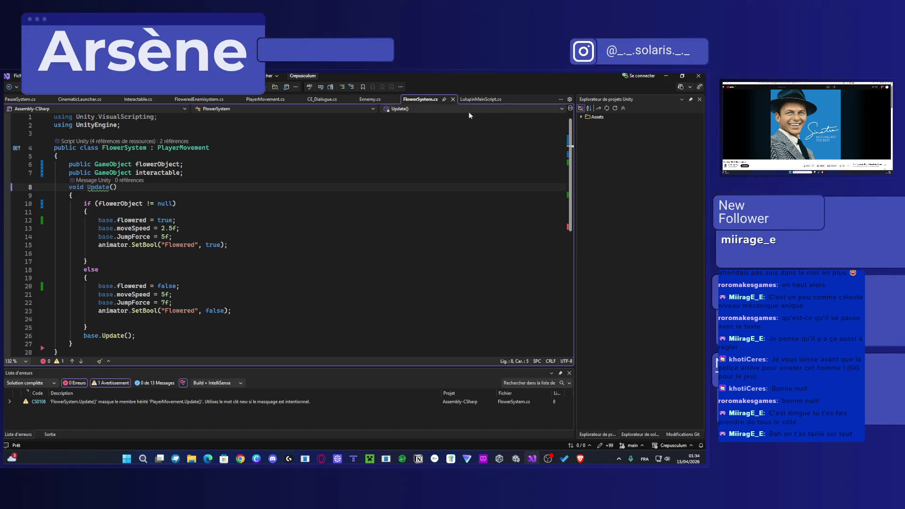
left_click(666, 75)
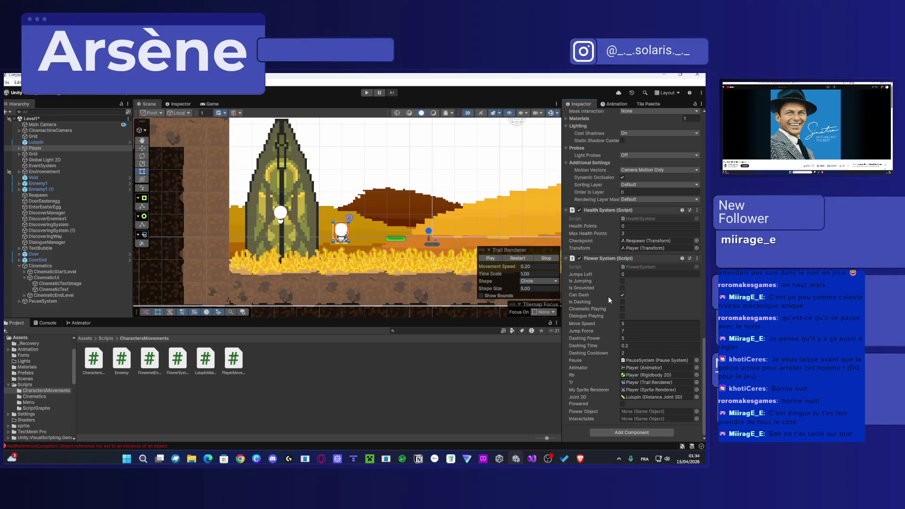
Step: Select Lulupin in the Hierarchy and open its LulupinMainScript.cs in Visual Studio
left_click(36, 142)
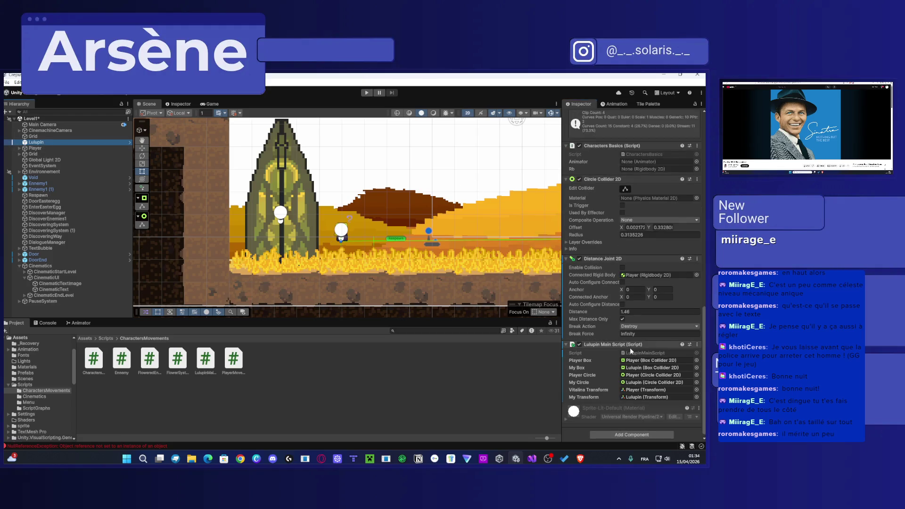
double_click(638, 352)
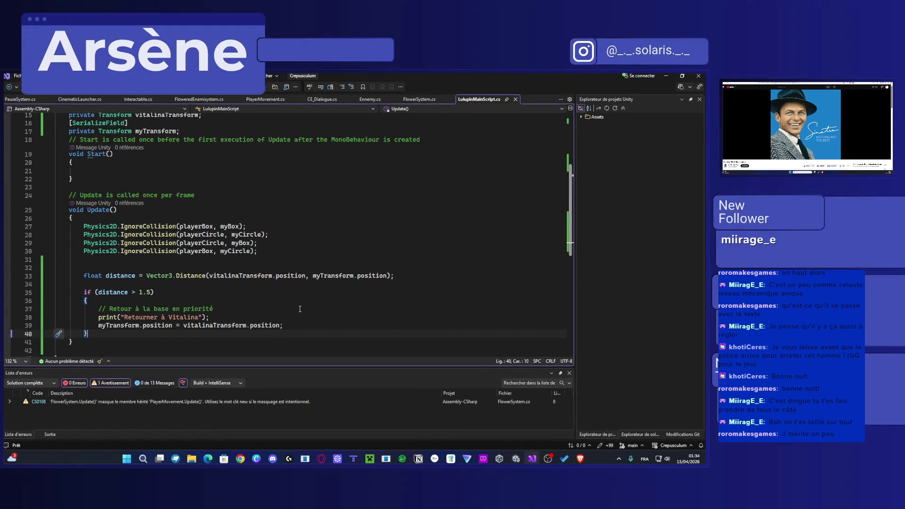
Step: Highlight the Update() block that returns Lulupin to Vitalina when distance exceeds 1.5
mouse_move(287, 332)
left_mouse_down()
mouse_move(120, 316)
mouse_move(85, 293)
left_mouse_up()
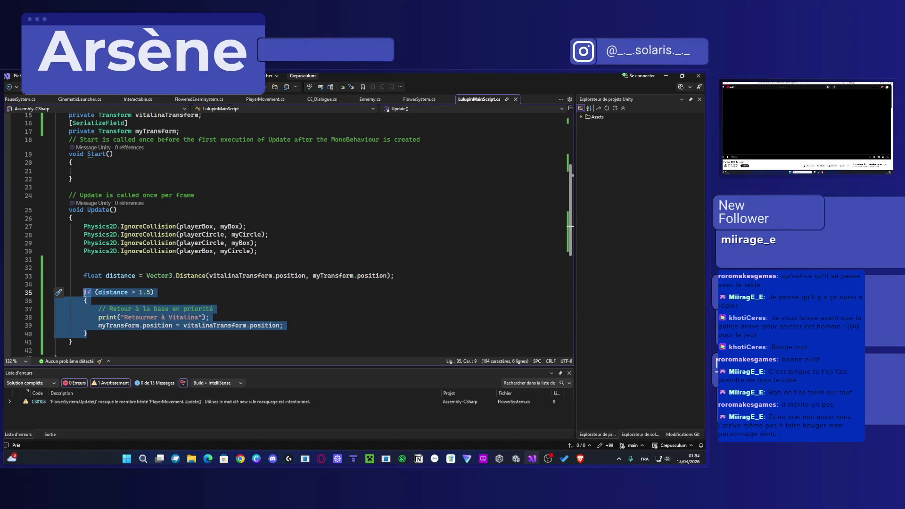
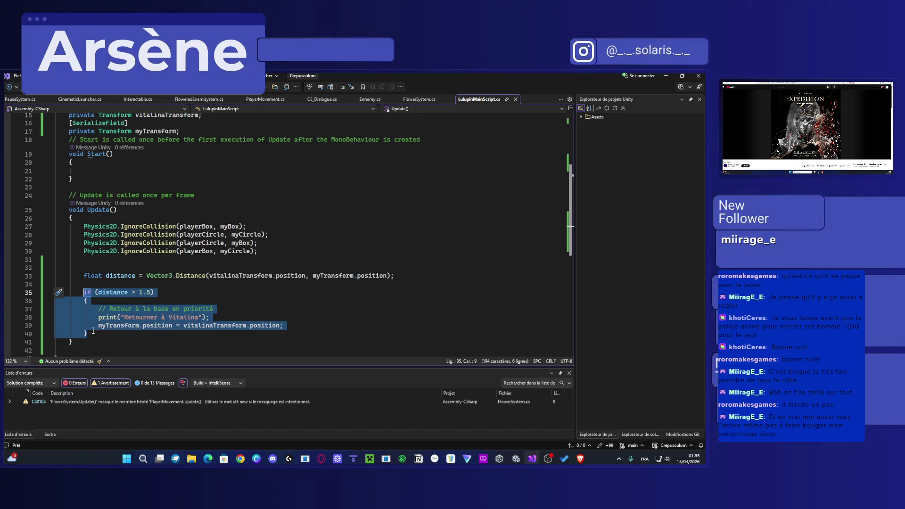
Step: Inspect the return-to-base distance check block in LulupinMainScript.cs
left_click_drag(93, 330, 85, 284)
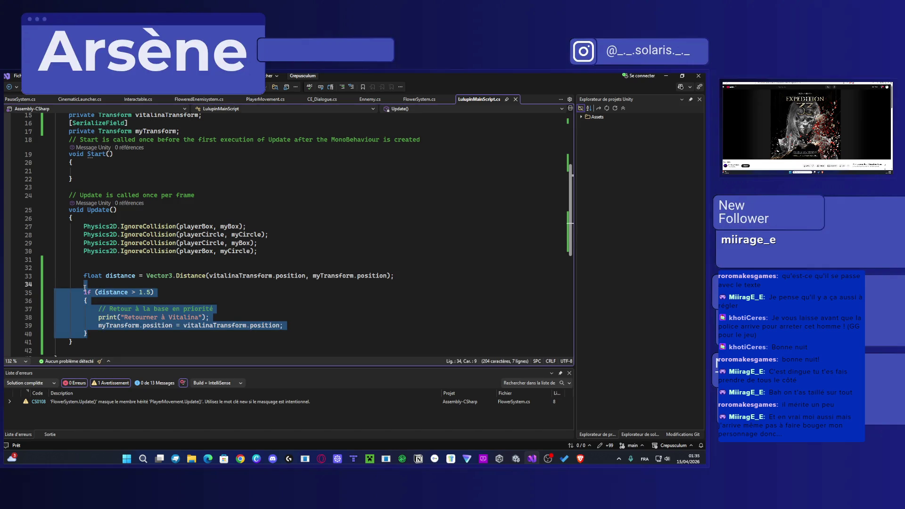
left_click(97, 327)
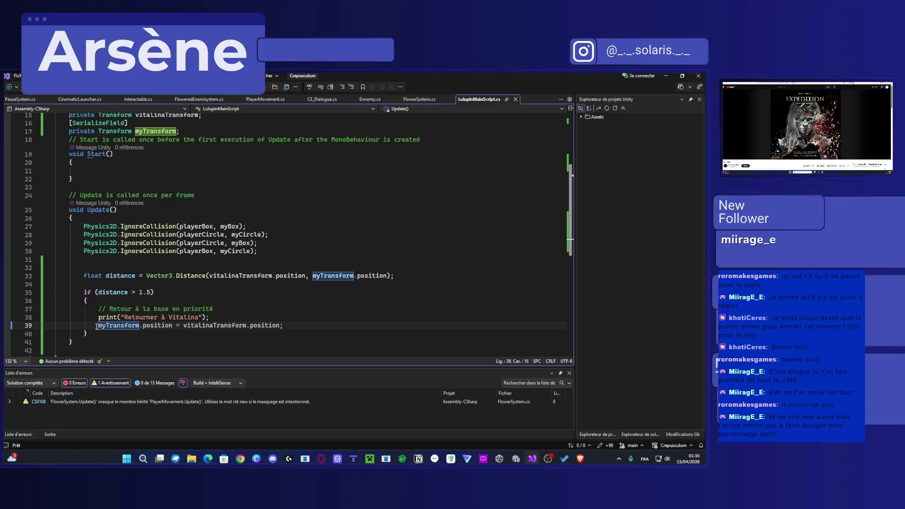
left_click_drag(94, 334, 98, 303)
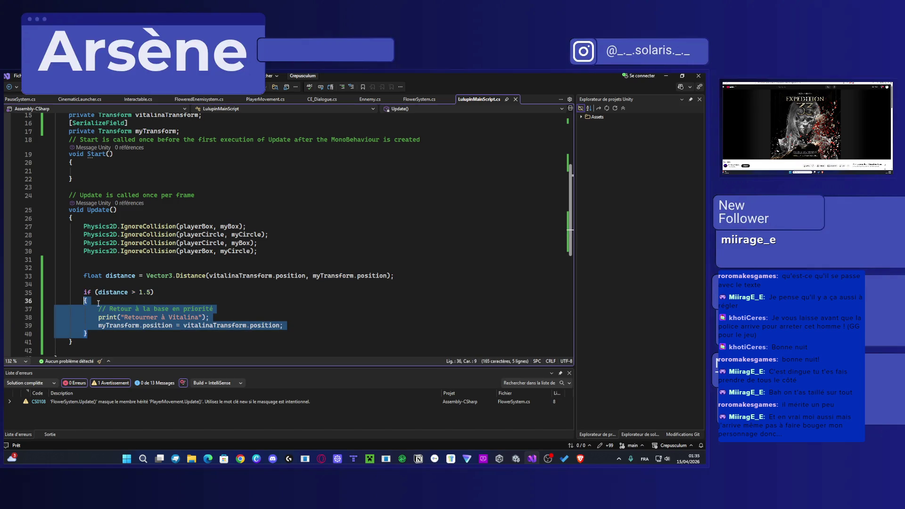
left_click(98, 304)
scroll(130, 251, "up", 5)
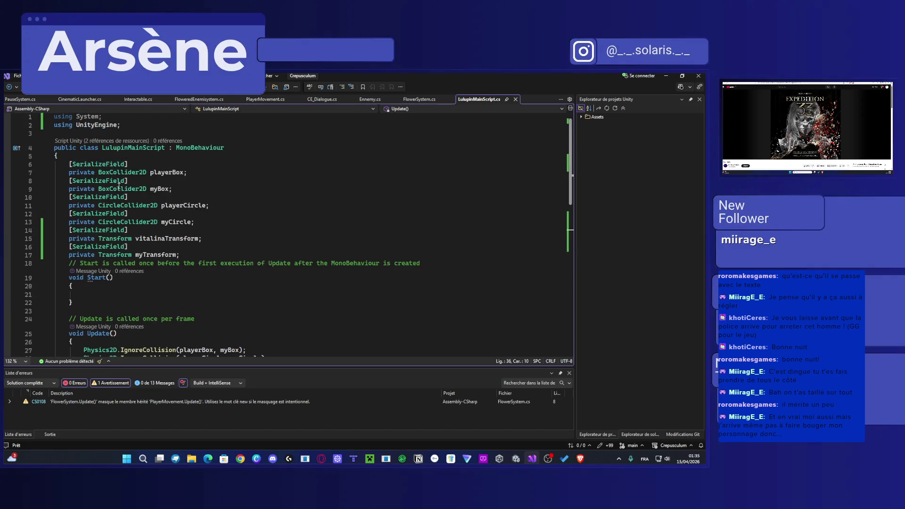
scroll(130, 251, "down", 5)
Step: Review the CinematicLauncher.cs and PlayerMovement.cs scripts
left_click(82, 99)
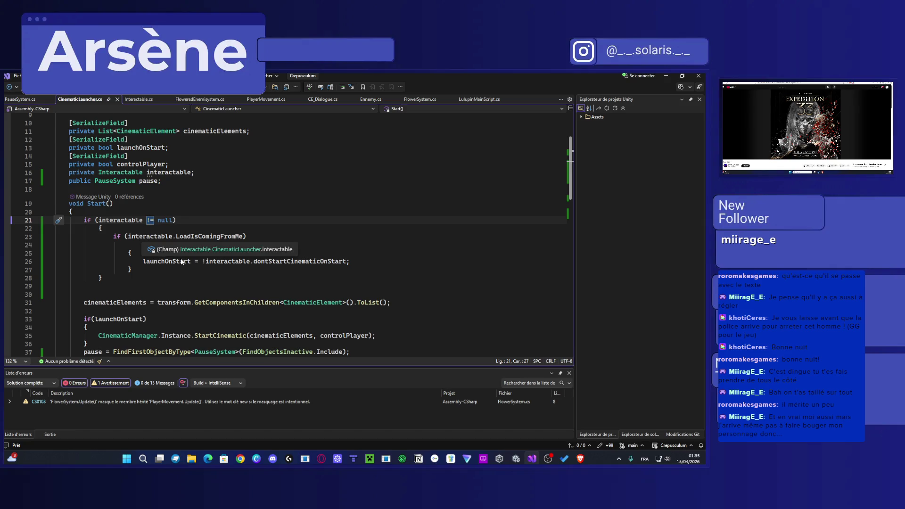
scroll(409, 296, "down", 1)
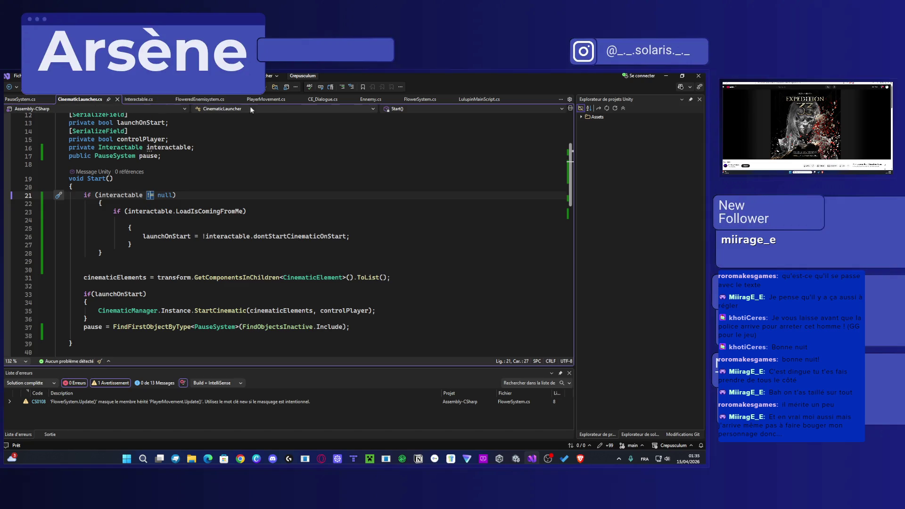
left_click(274, 100)
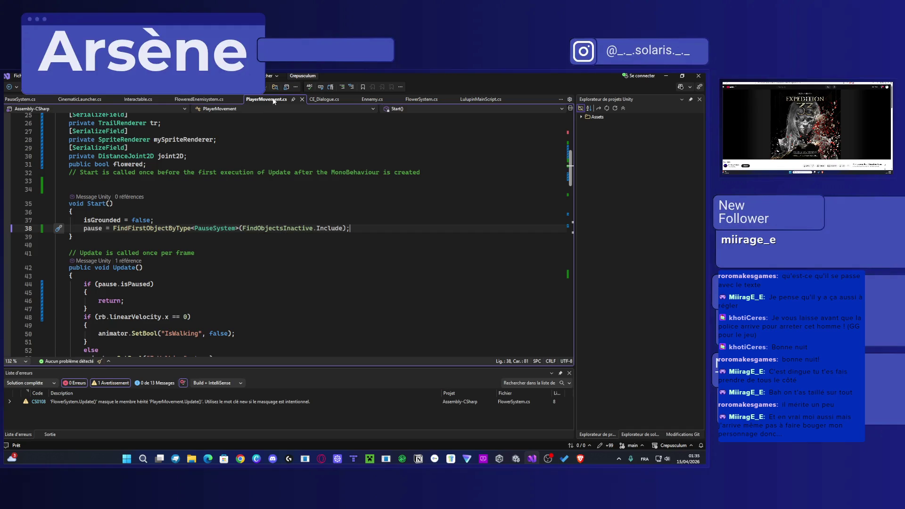
scroll(212, 209, "up", 2)
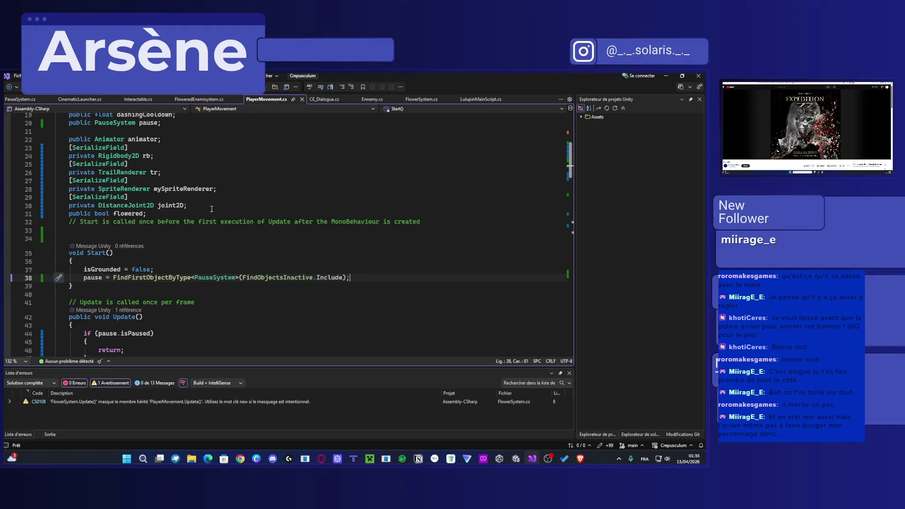
scroll(211, 208, "up", 2)
scroll(213, 210, "down", 4)
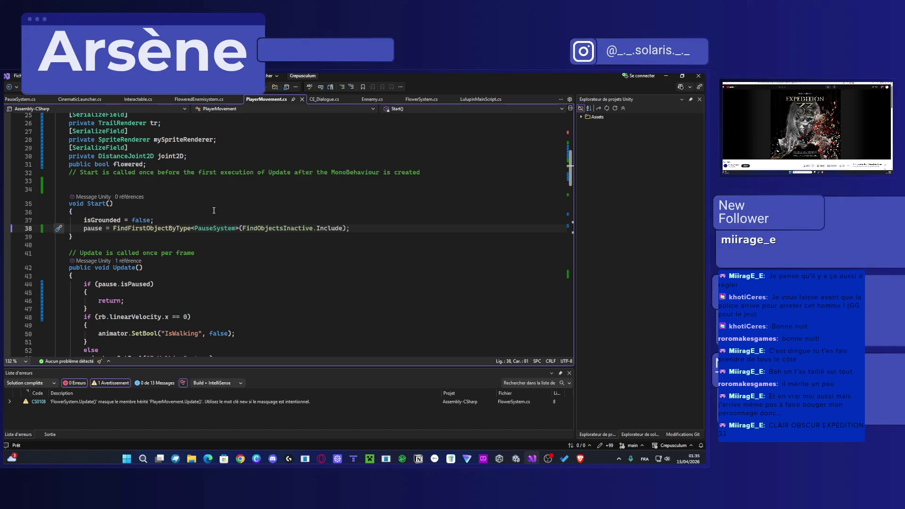
scroll(213, 210, "down", 1)
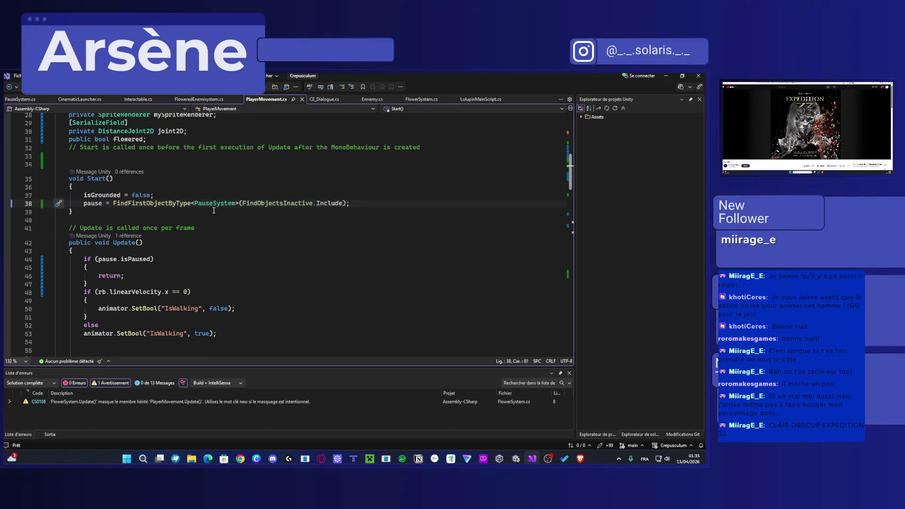
scroll(213, 210, "down", 7)
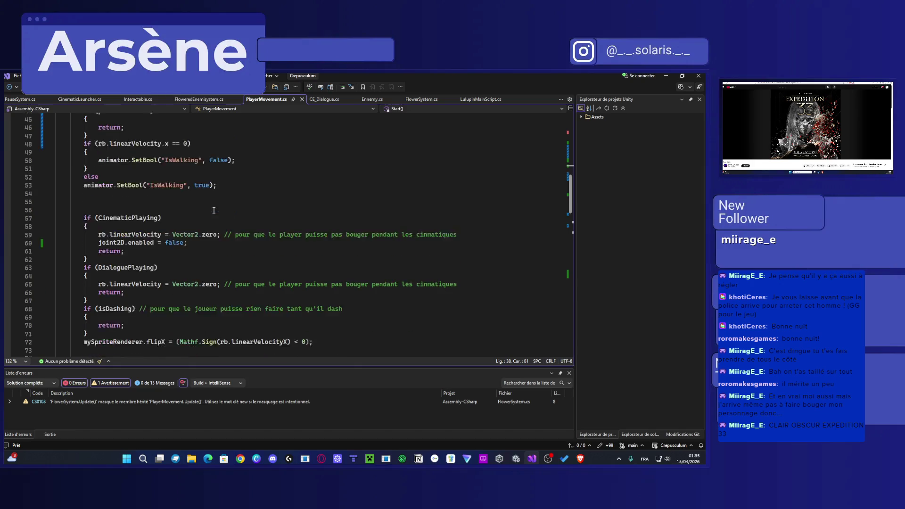
Step: Insert an empty line after joint2D.enabled = false in PlayerMovement.cs, then return to LulupinMainScript.cs
left_click(219, 219)
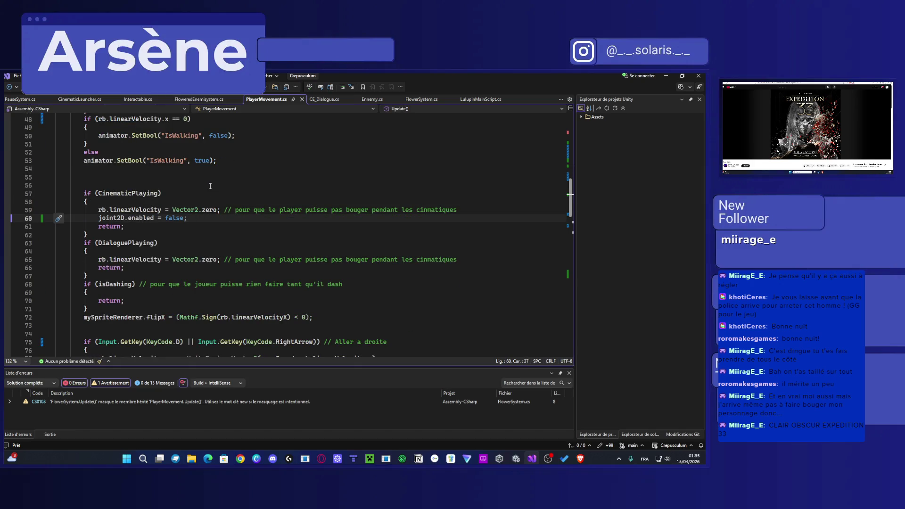
key("Return")
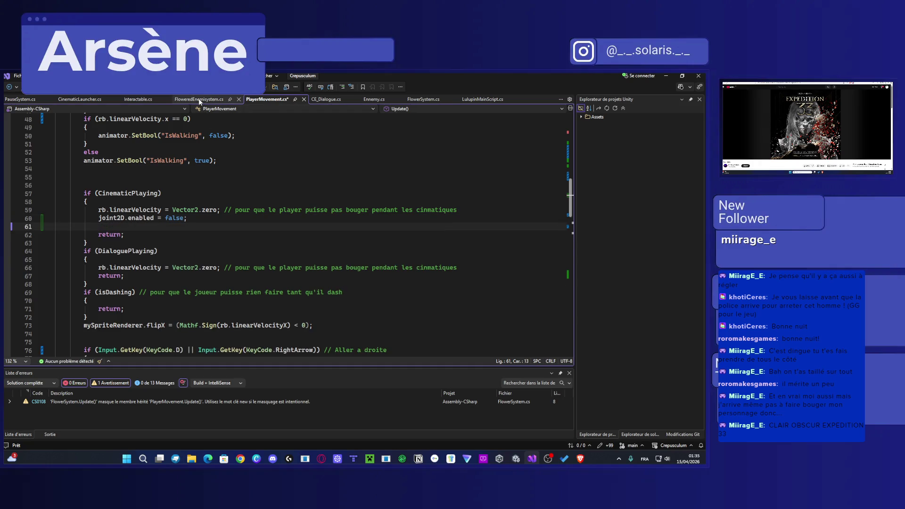
left_click(200, 99)
left_click(82, 101)
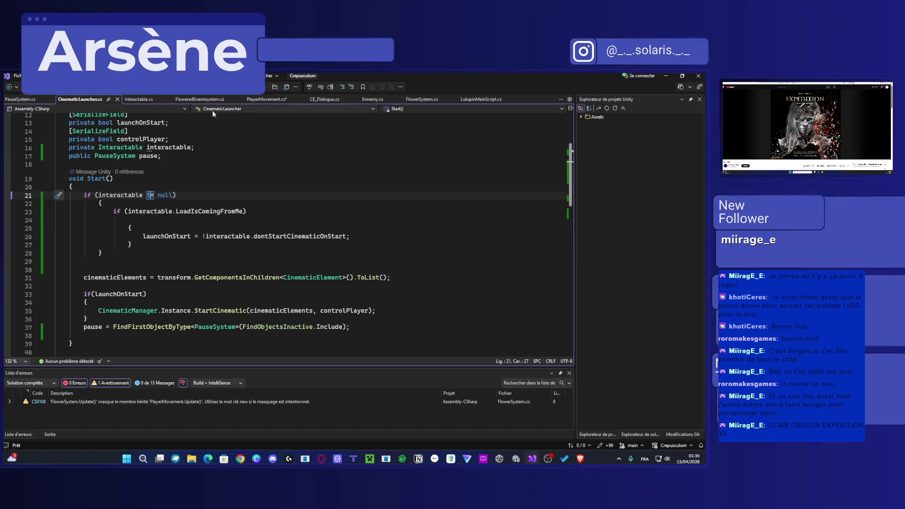
left_click(481, 100)
scroll(152, 270, "down", 1)
Step: Try duplicating the distance if block, then undo the duplicate
left_click(95, 260)
mouse_move(88, 309)
left_mouse_down()
mouse_move(92, 268)
mouse_move(84, 267)
left_mouse_up()
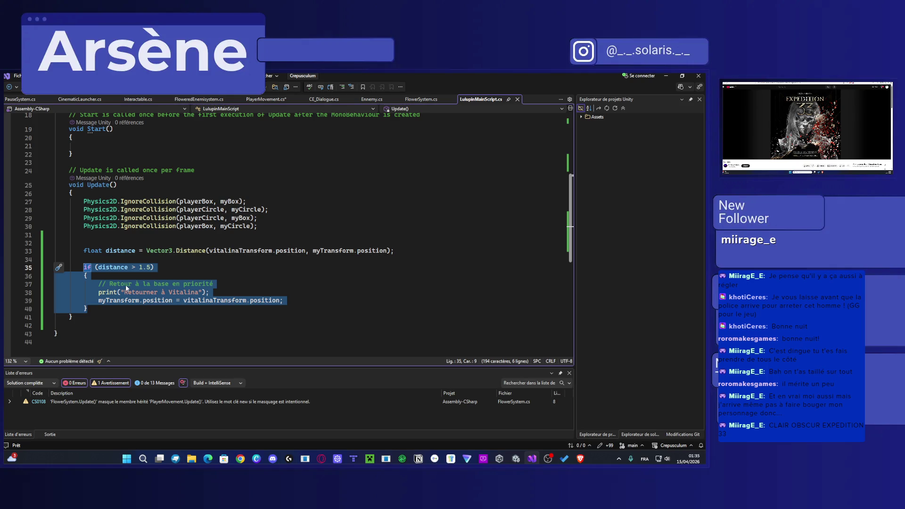
key("ctrl+d")
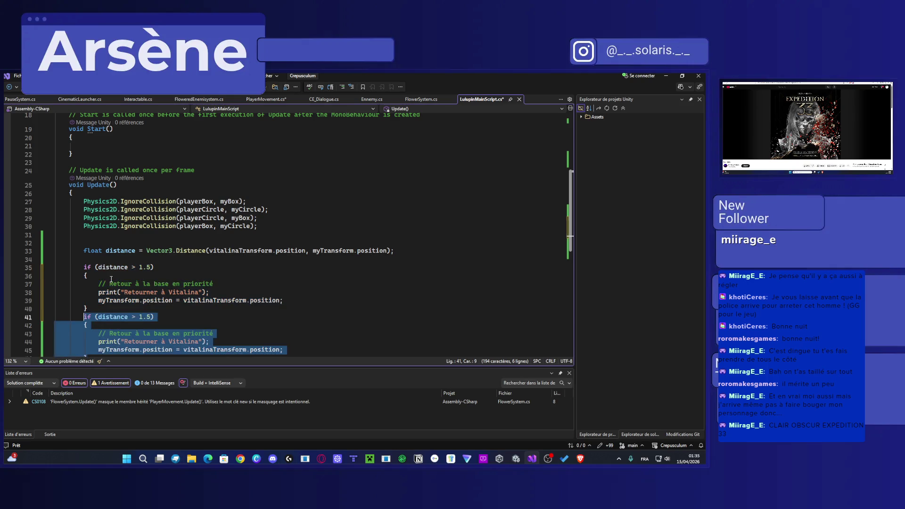
key("ctrl+z")
left_click(91, 267)
scroll(146, 179, "up", 2)
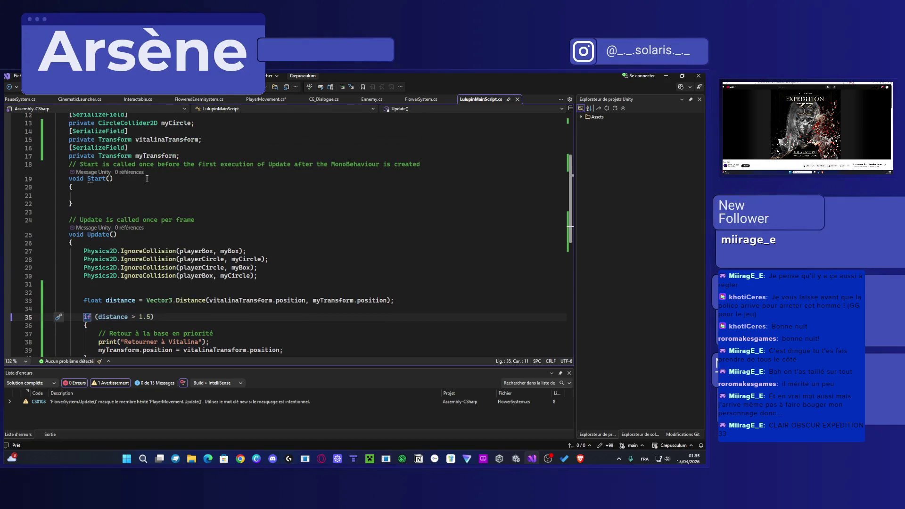
Step: Duplicate the myTransform declaration line, make the copy public, and save
left_click_drag(179, 156, 69, 148)
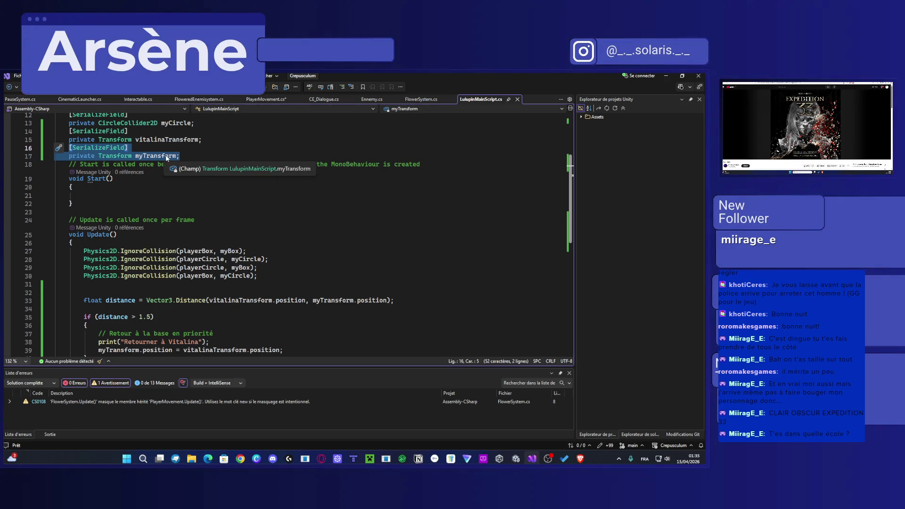
left_click_drag(180, 155, 69, 156)
key("ctrl+d")
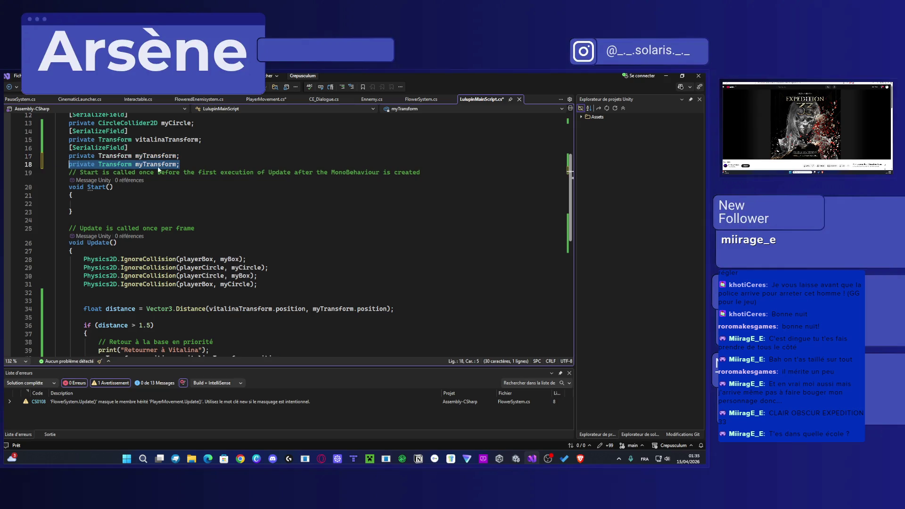
double_click(89, 165)
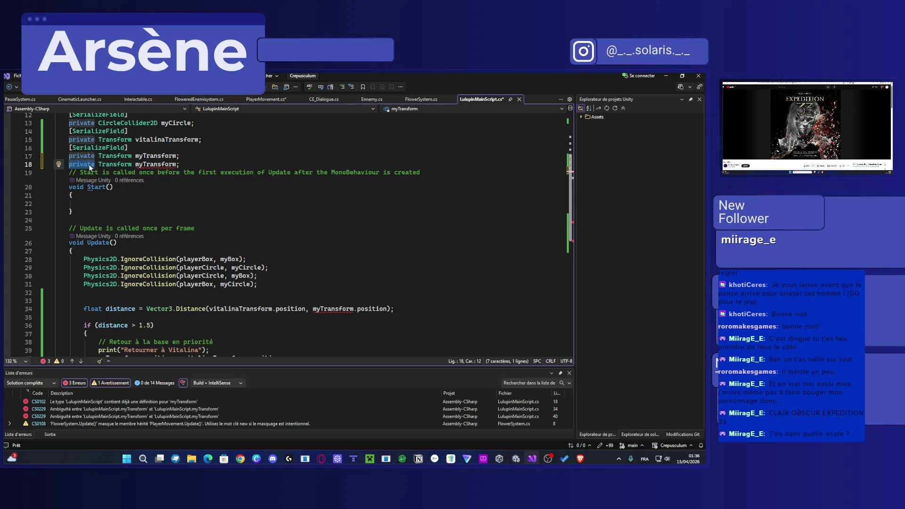
type("public")
key("ctrl+s")
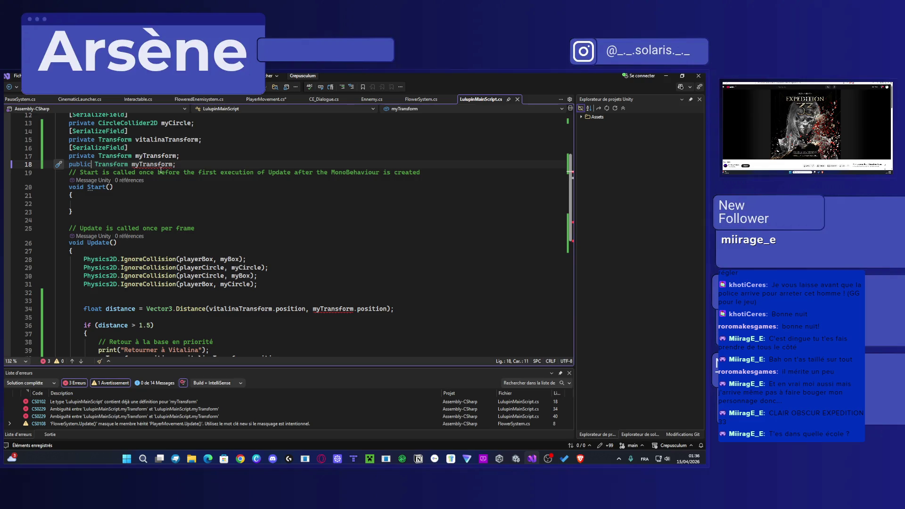
Step: Turn the copied line into 'public bool distanceSystem;' and save the script
left_click(156, 165)
double_click(123, 165)
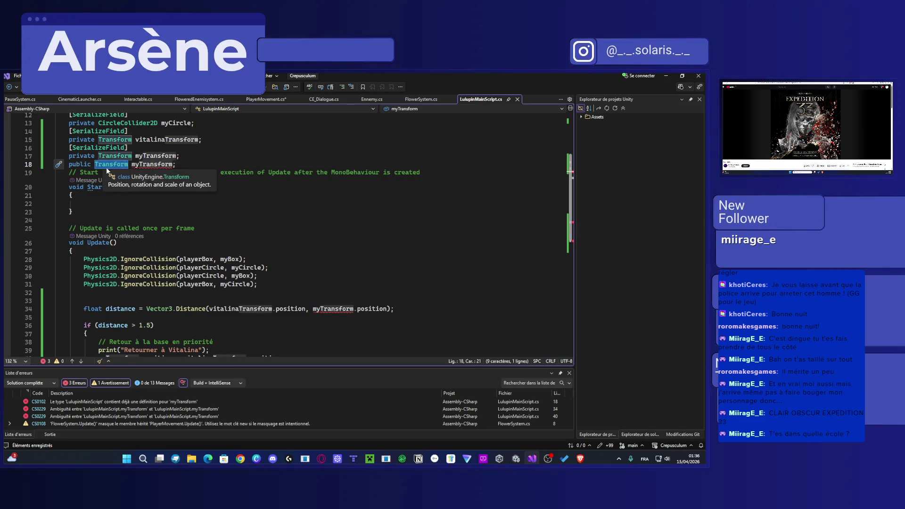
type("bool")
left_click(132, 164)
double_click(132, 165)
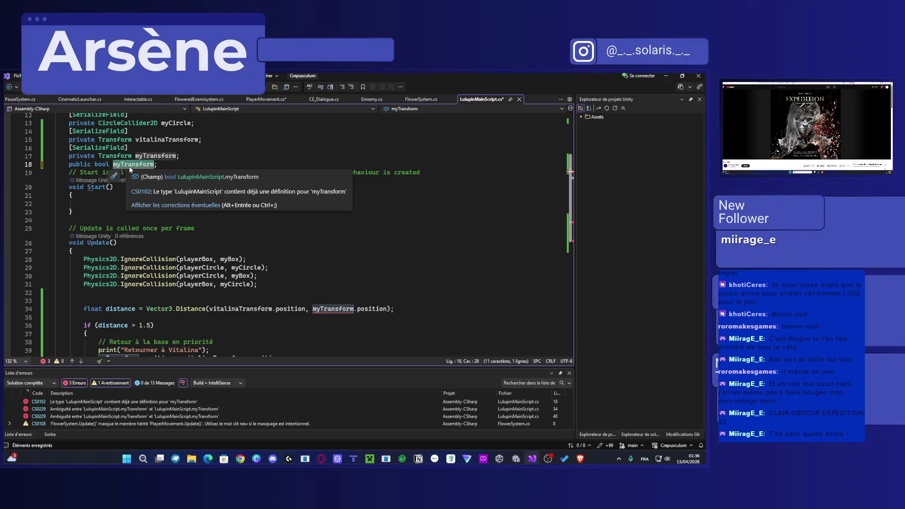
type("Distanc")
key("BackSpace")
key("BackSpace")
key("BackSpace")
type("distanceSy")
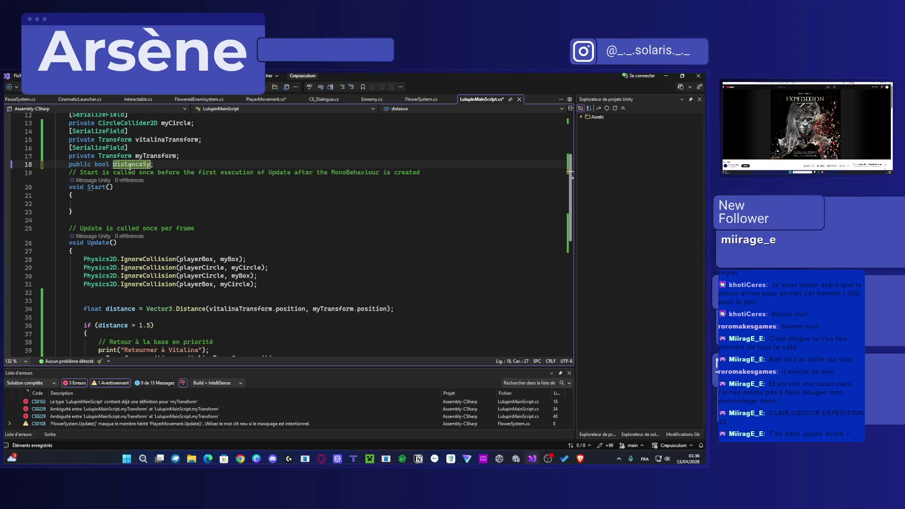
key("BackSpace")
type("ystem")
key("ctrl+s")
scroll(130, 169, "down", 4)
left_click(86, 267)
Step: Add if(distanceSystem) above the distance > 1.5 check, brace and indent that block beneath it, and save
left_click(87, 219)
key("Return")
type("if")
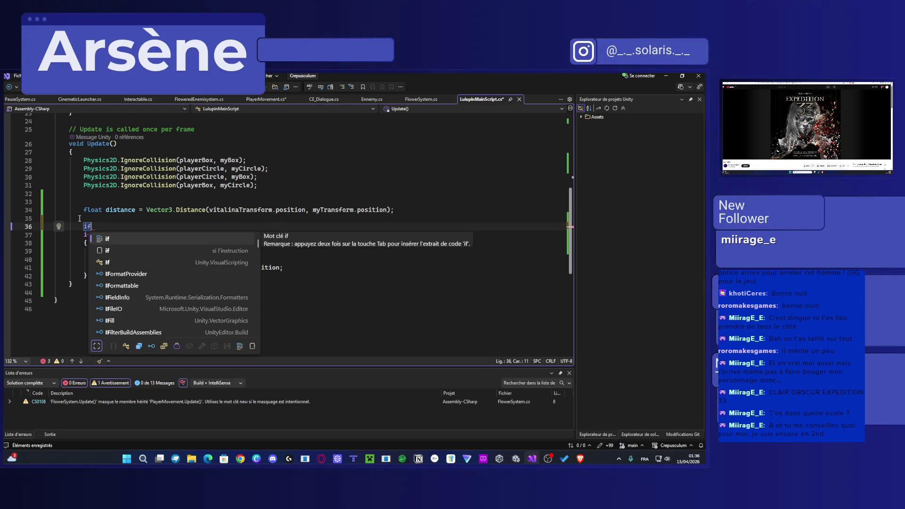
type("(Distance")
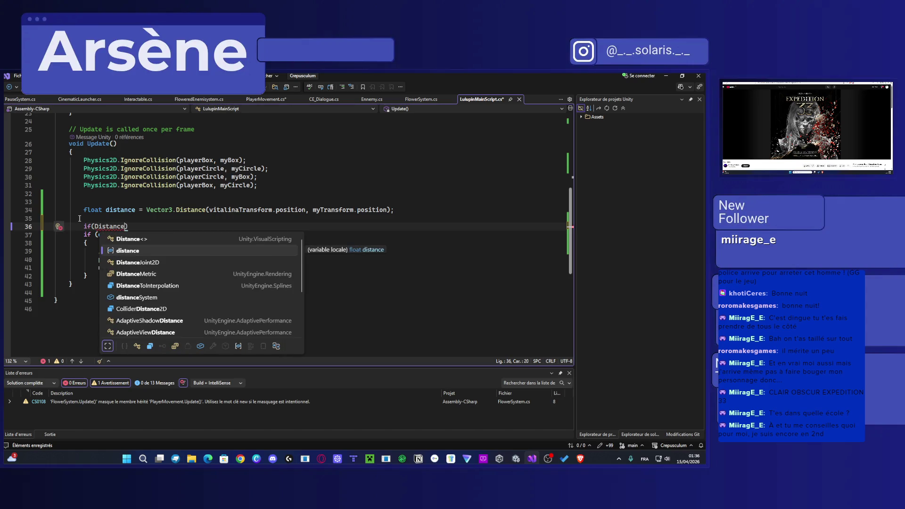
type("Sys")
key("Tab")
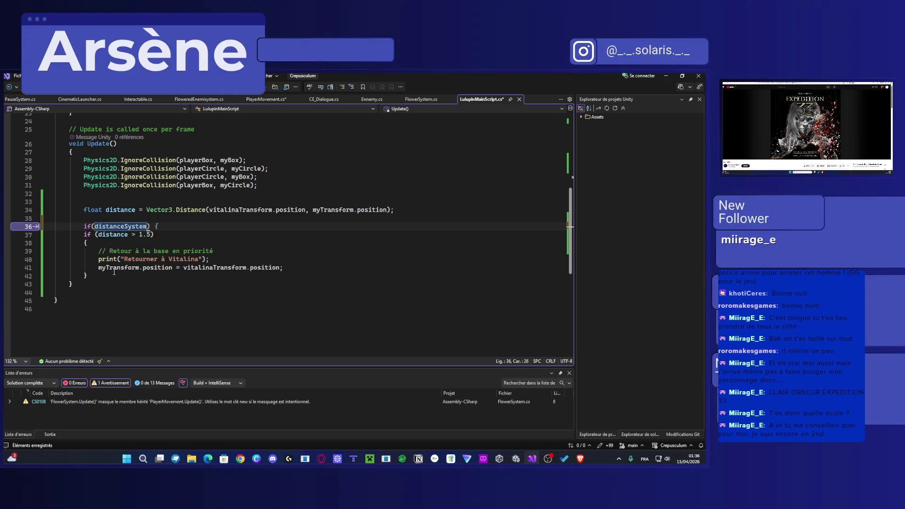
left_click_drag(100, 277, 84, 235)
key("Tab")
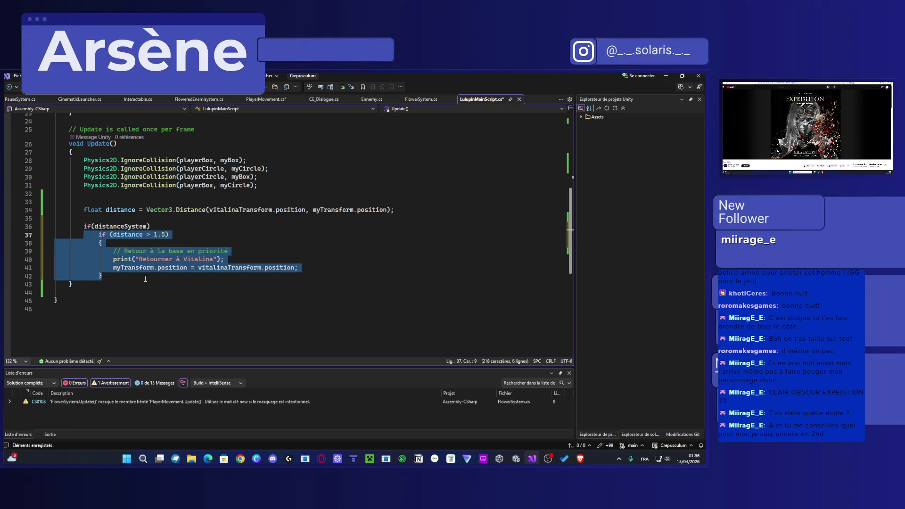
left_click(155, 226)
key("Return")
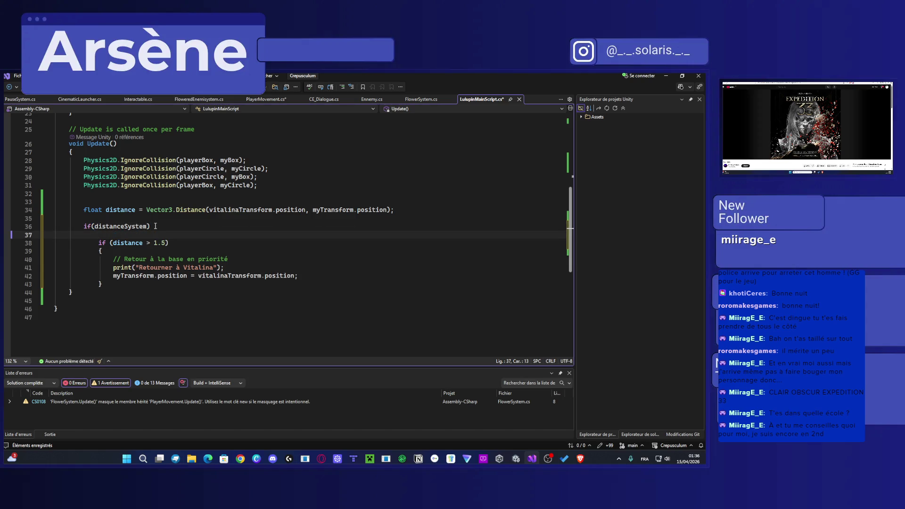
type("{")
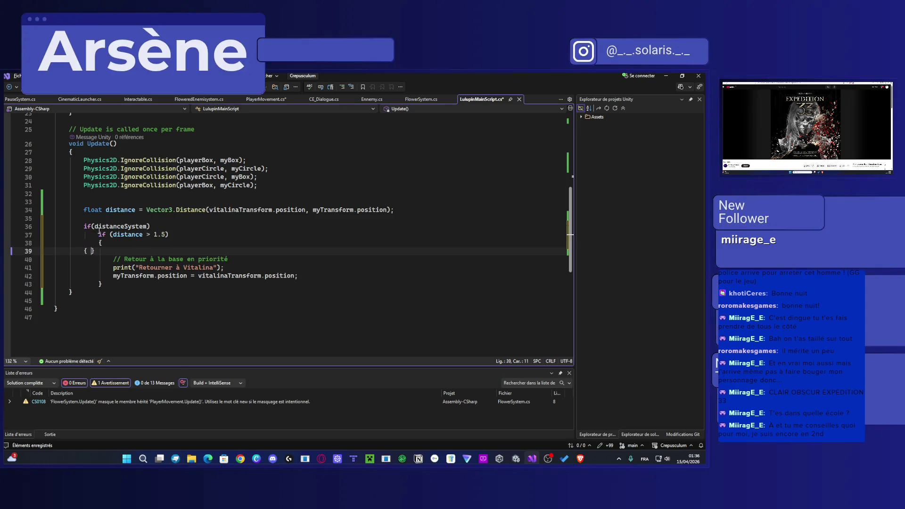
key("Return")
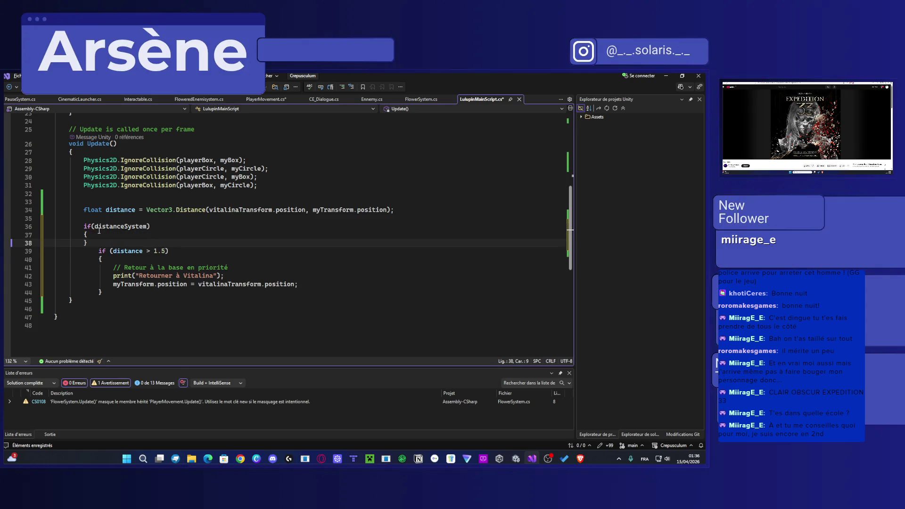
key("alt+Down")
key("alt+Down")
key("alt+Down")
key("ctrl+s")
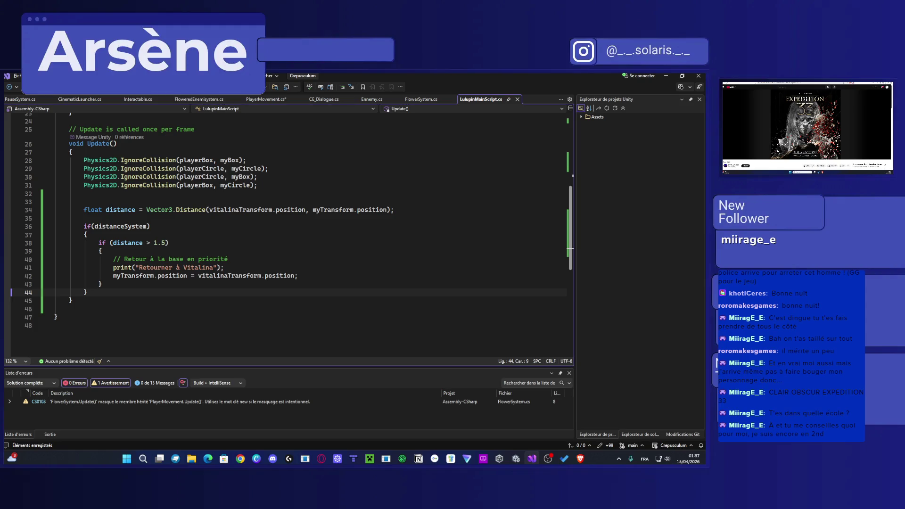
Step: Look through CinematicLauncher.cs and FloweredEnemisystem.cs, then go to PlayerMovement.cs's flowered field line
left_click(80, 100)
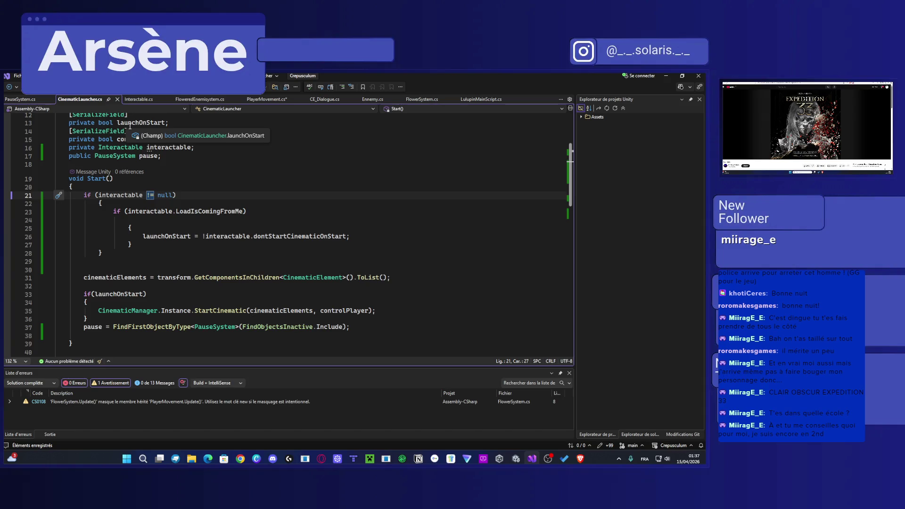
left_click(212, 99)
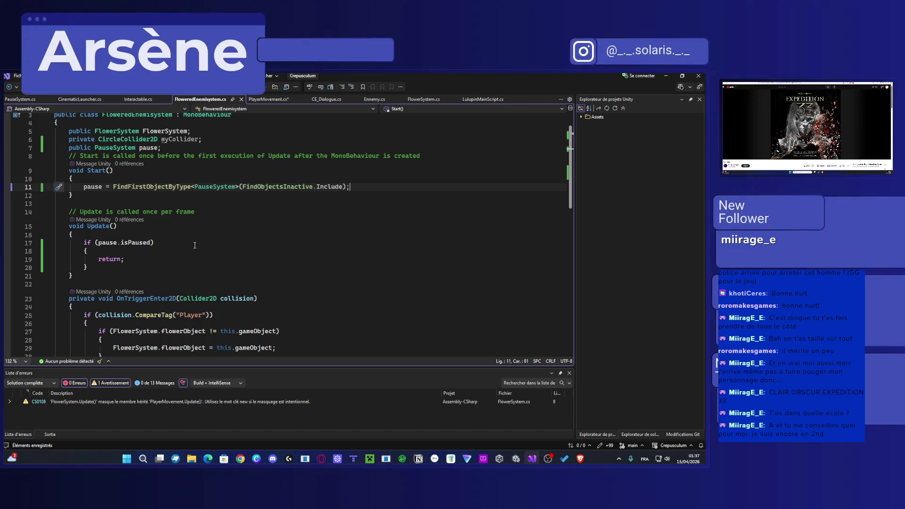
left_click(263, 102)
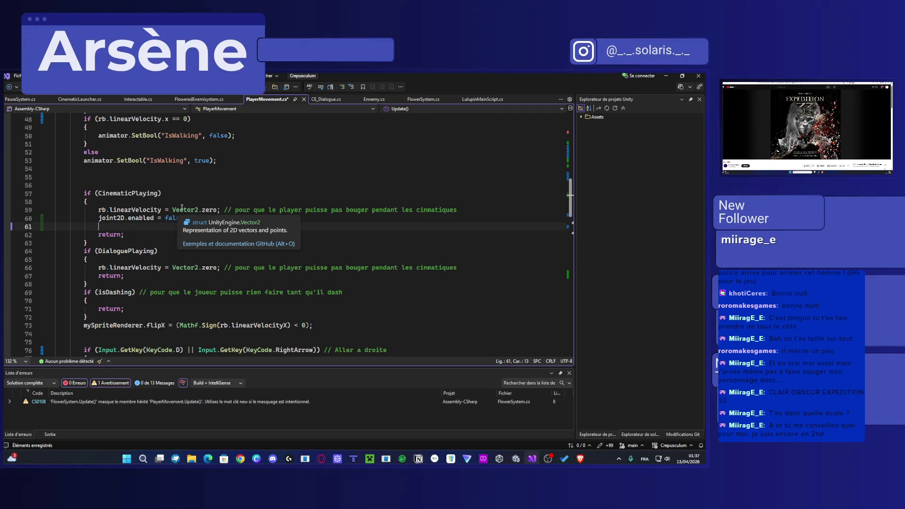
scroll(198, 219, "up", 9)
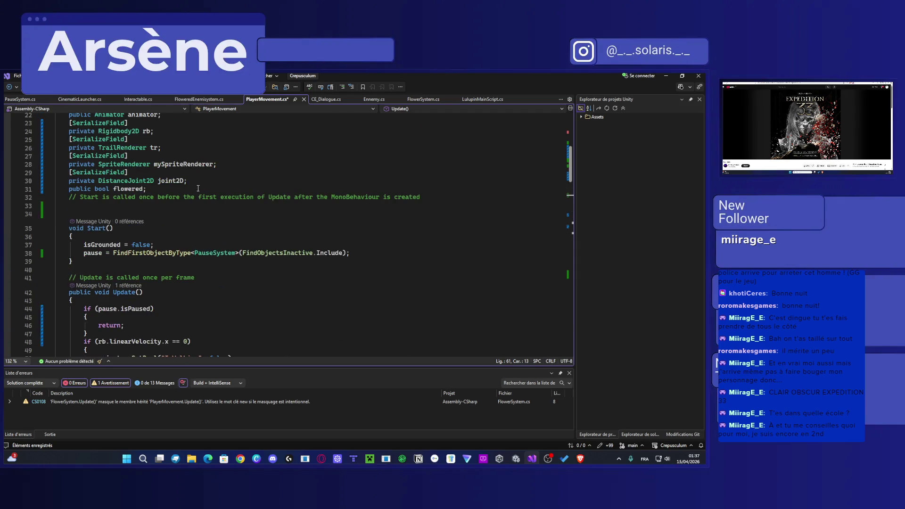
scroll(198, 189, "up", 7)
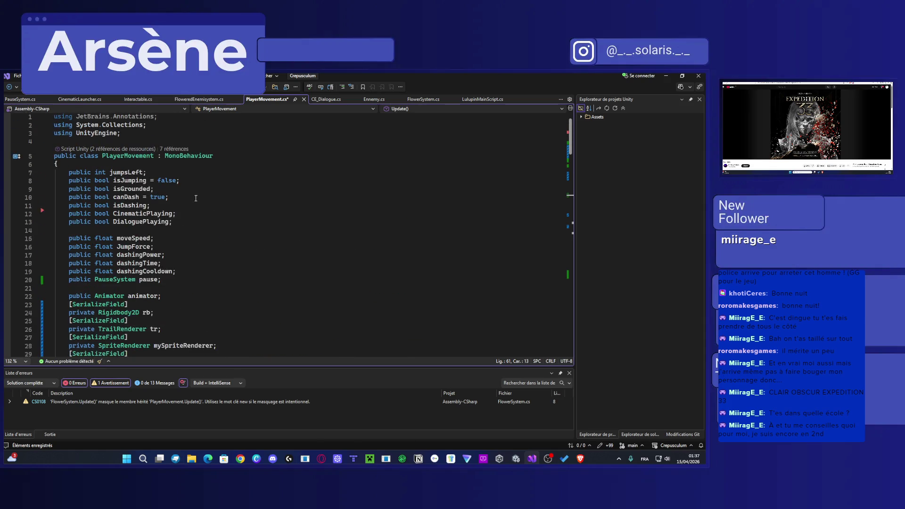
scroll(195, 198, "down", 5)
left_click(173, 247)
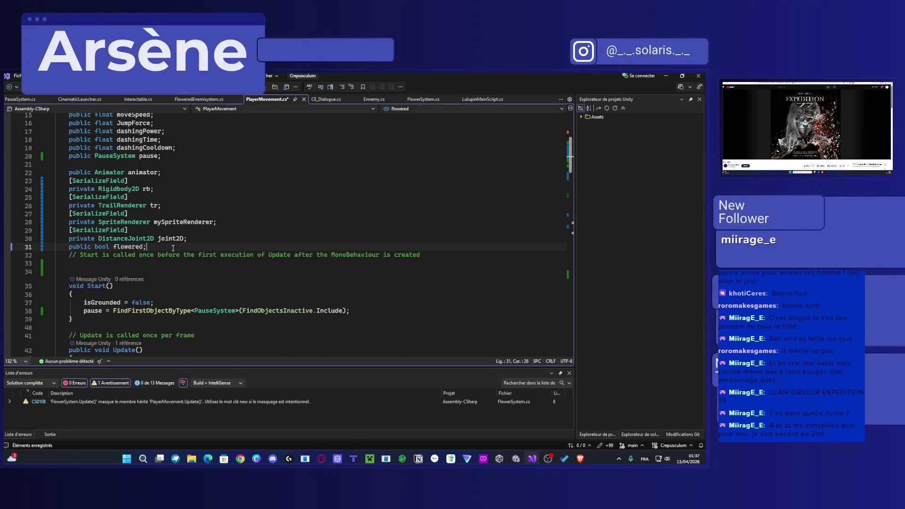
Step: Declare 'public LulupinMainScript lulupin;' below the flowered field
key("Return")
type("public")
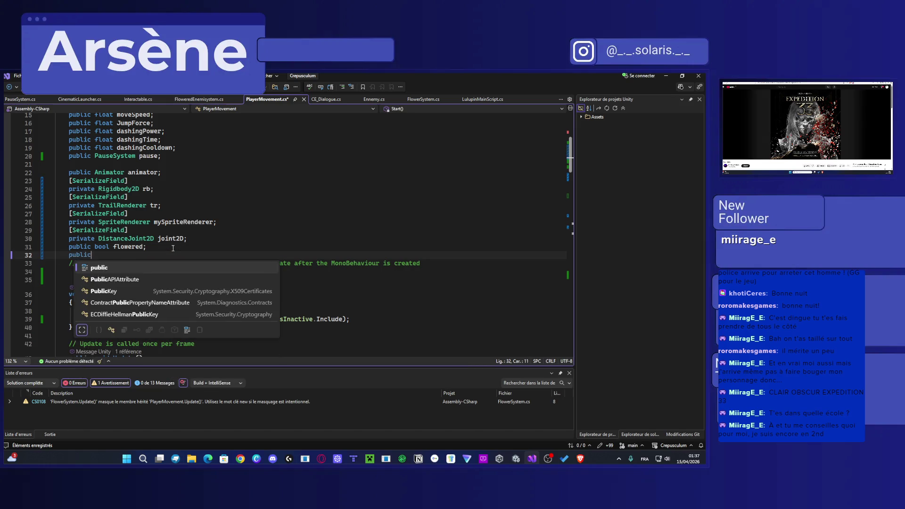
type(" Lulup")
key("Tab")
type("Lu")
key("BackSpace")
key("BackSpace")
type("lulupin;")
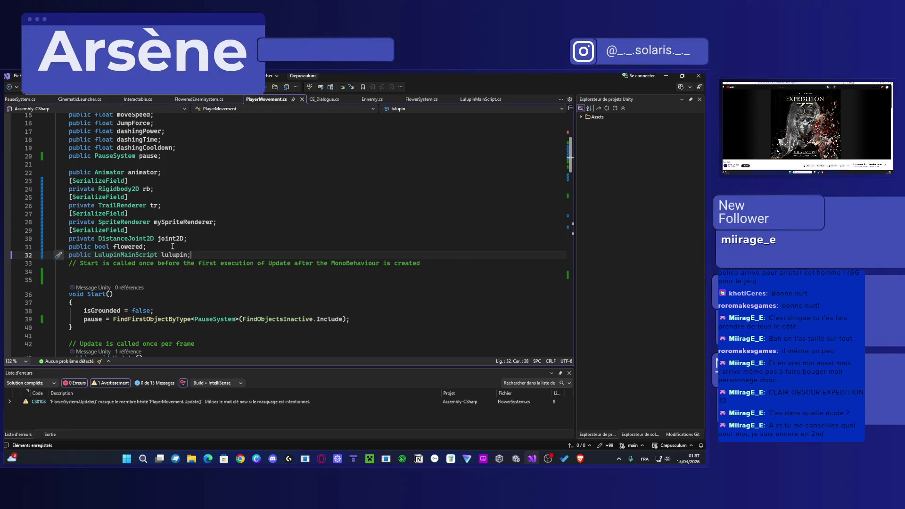
Step: Add 'lulupin.distanceSystem = false;' to the cinematic block and save PlayerMovement.cs
scroll(173, 246, "down", 7)
scroll(162, 268, "down", 3)
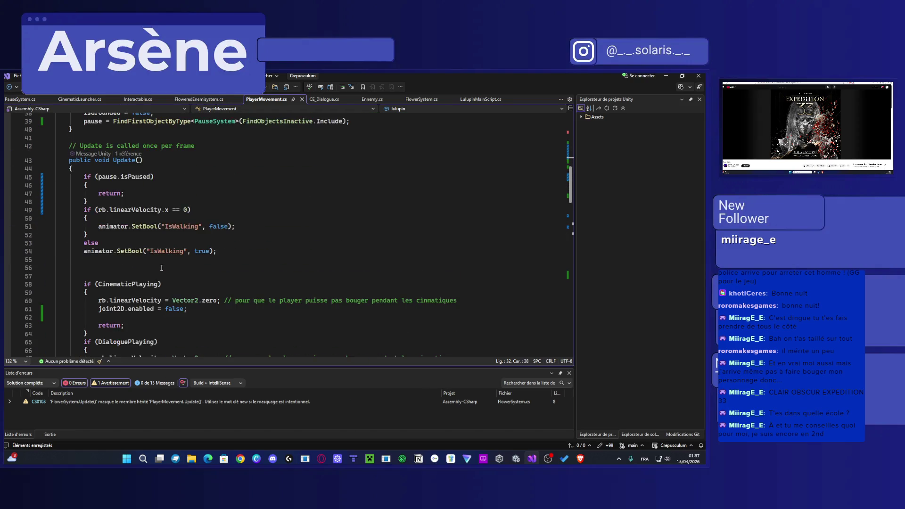
scroll(162, 268, "up", 2)
scroll(158, 259, "up", 1)
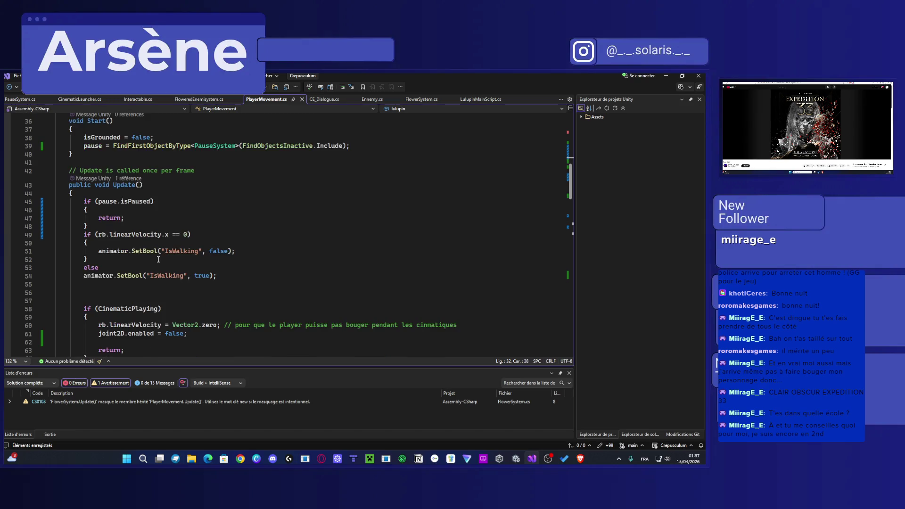
scroll(186, 265, "down", 4)
scroll(165, 258, "up", 2)
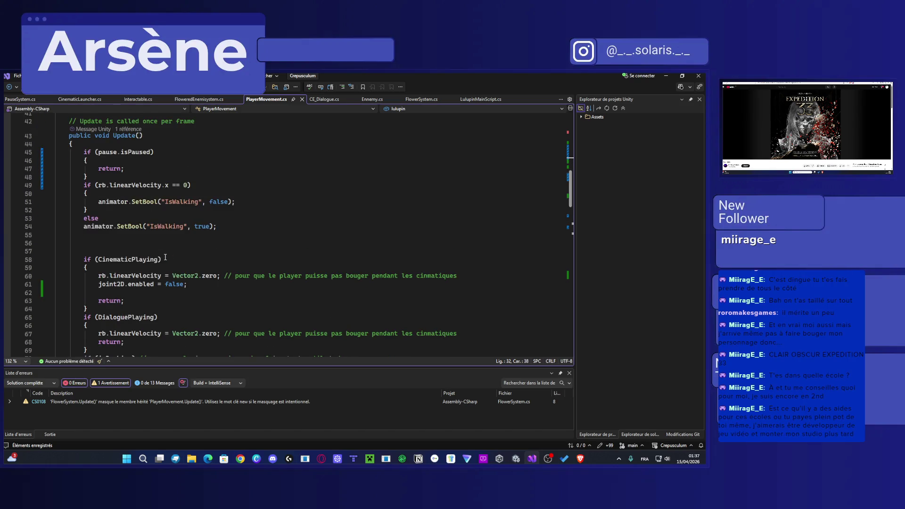
left_click(172, 292)
type("lulupio")
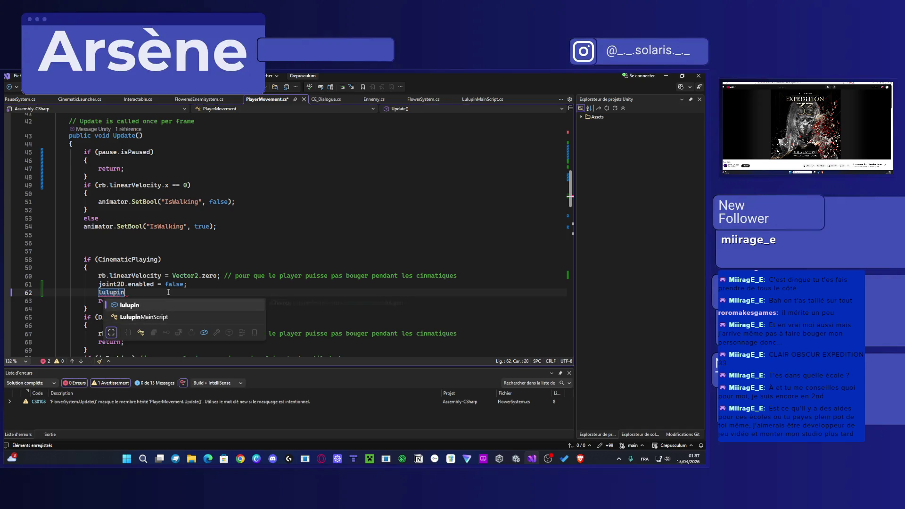
type(".")
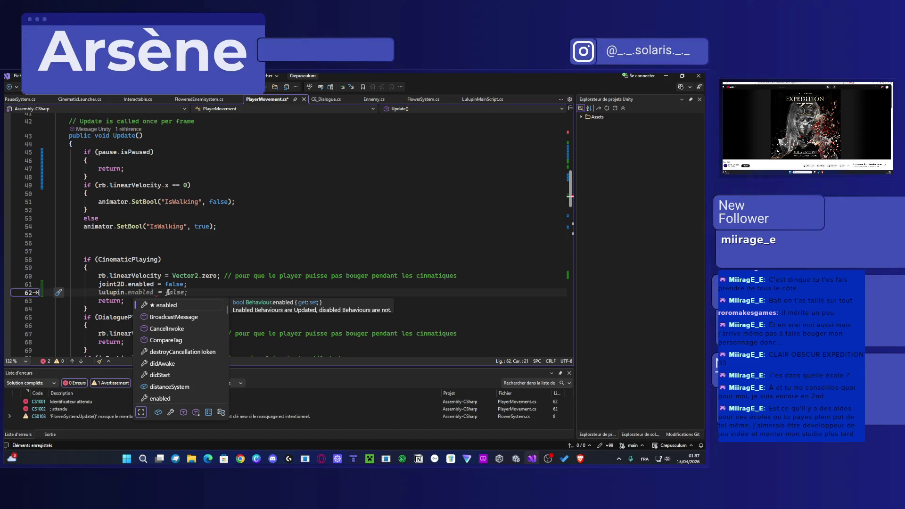
type("distance")
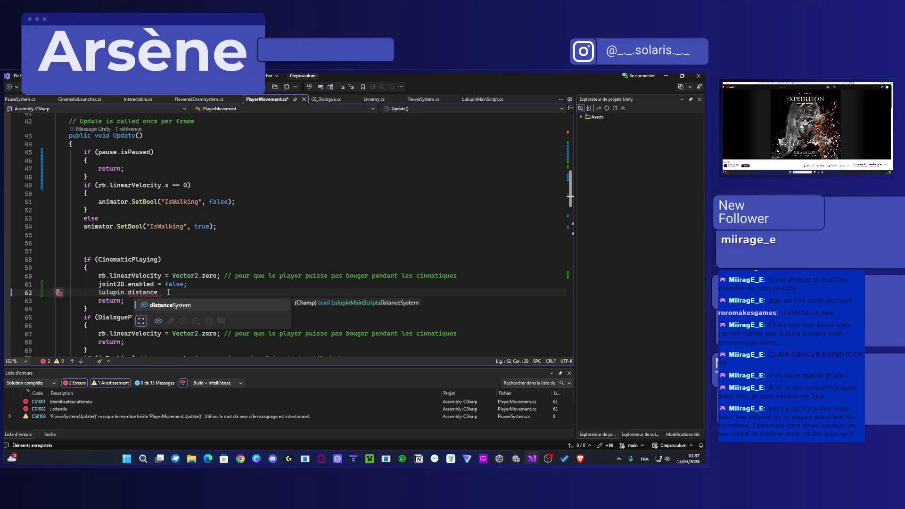
key("Tab")
type(".")
key("BackSpace")
type("= false;")
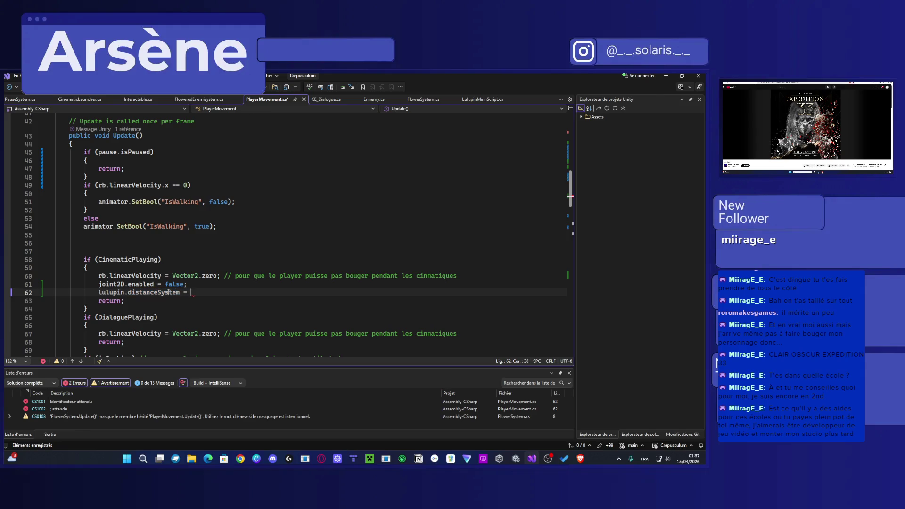
key("ctrl+s")
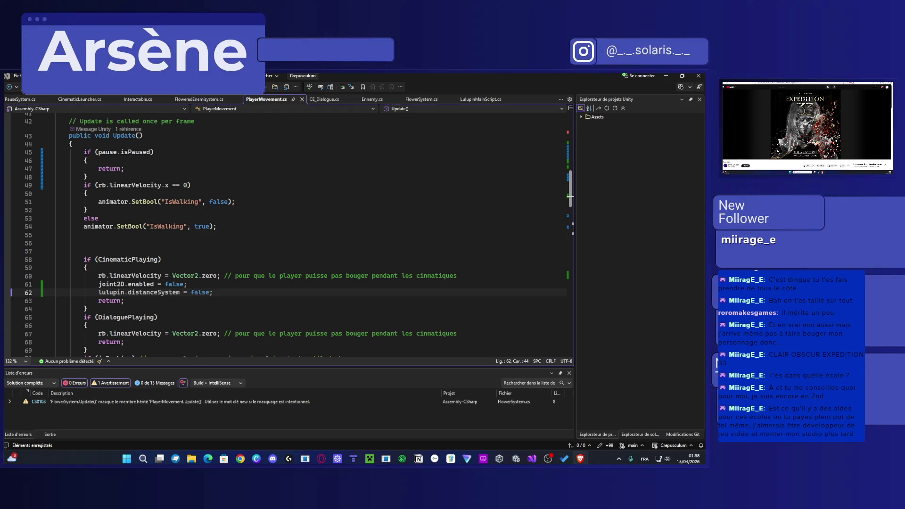
left_click_drag(707, 76, 410, 74)
Step: Search the web for 'esma' and open the ESMA school website
type("sma")
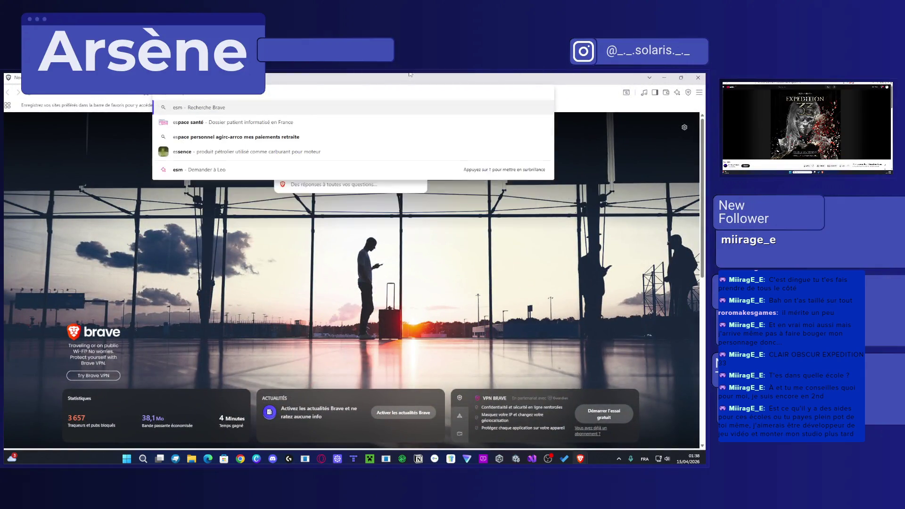
key("Return")
left_click(165, 180)
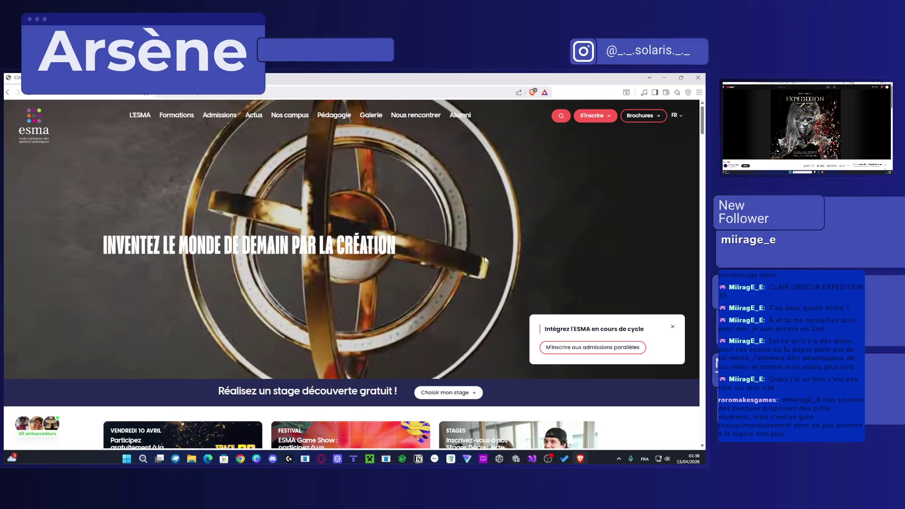
scroll(486, 259, "down", 5)
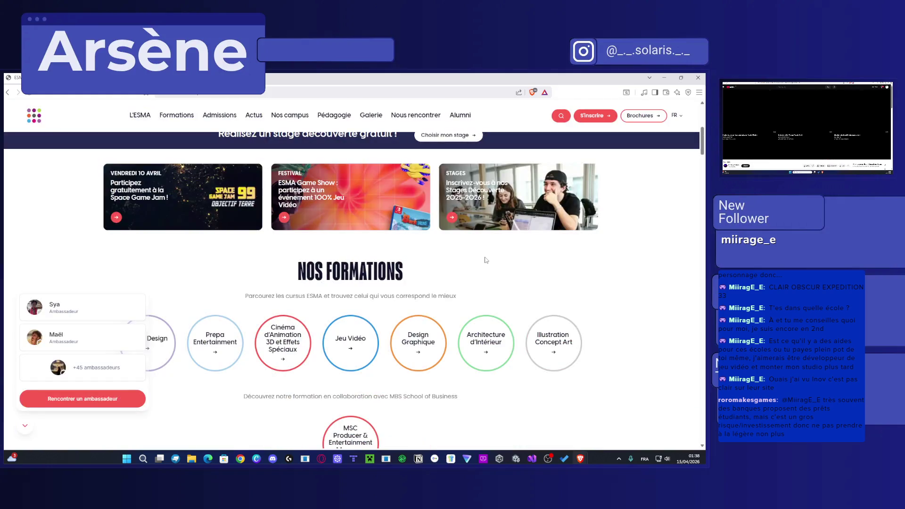
Step: Open and close the meet-an-ambassador form twice, then dismiss the ambassador list
left_click(74, 342)
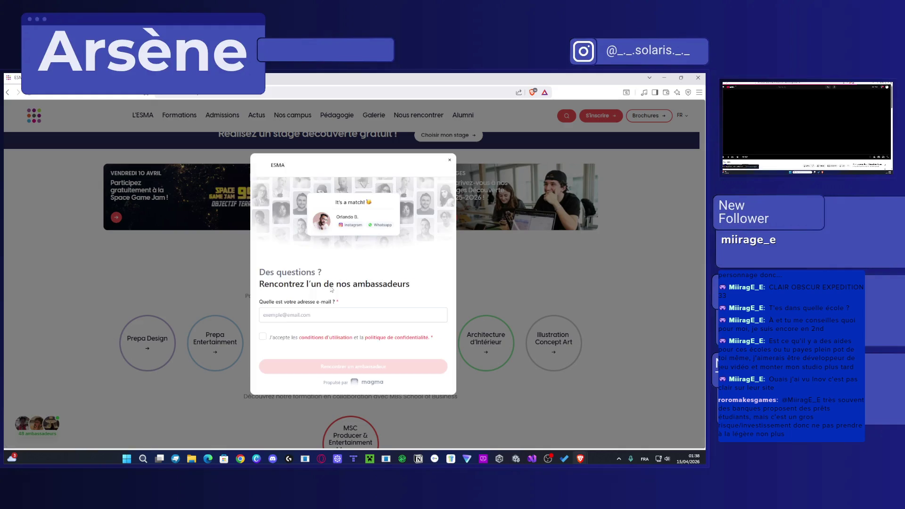
left_click(449, 160)
mouse_move(38, 420)
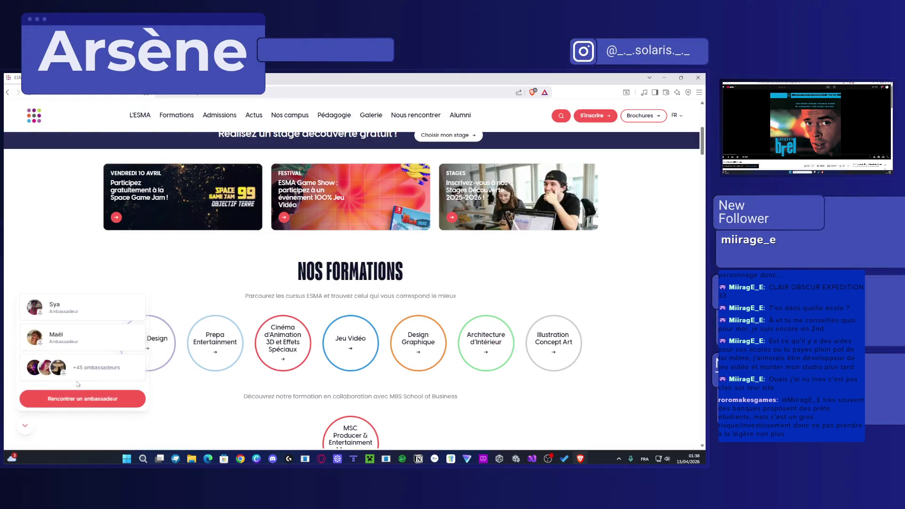
left_click(88, 371)
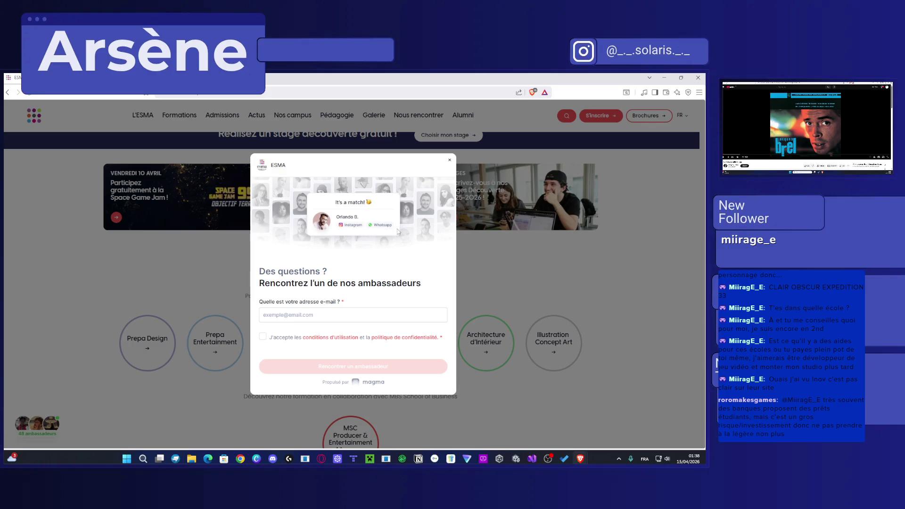
left_click(450, 160)
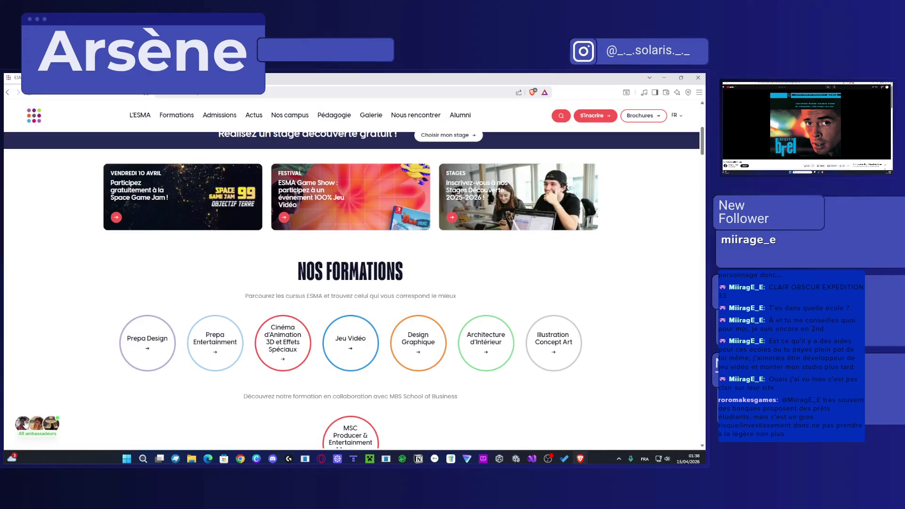
mouse_move(26, 424)
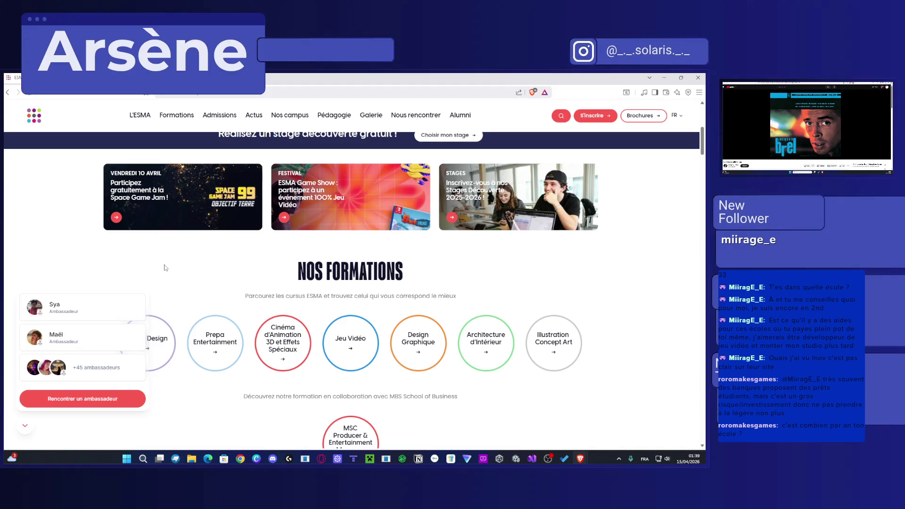
left_click(29, 429)
Step: Open the Jeu Vidéo course page from the Nos Formations list
scroll(351, 290, "up", 4)
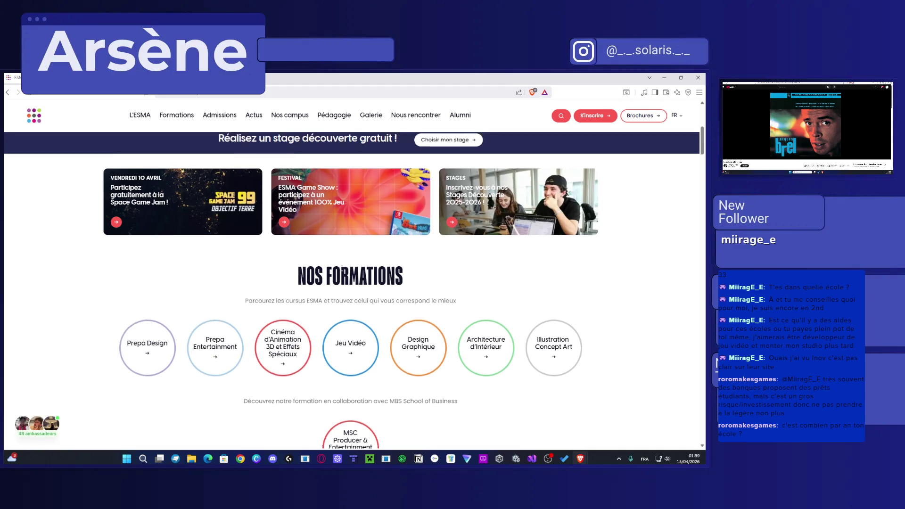
scroll(408, 408, "down", 10)
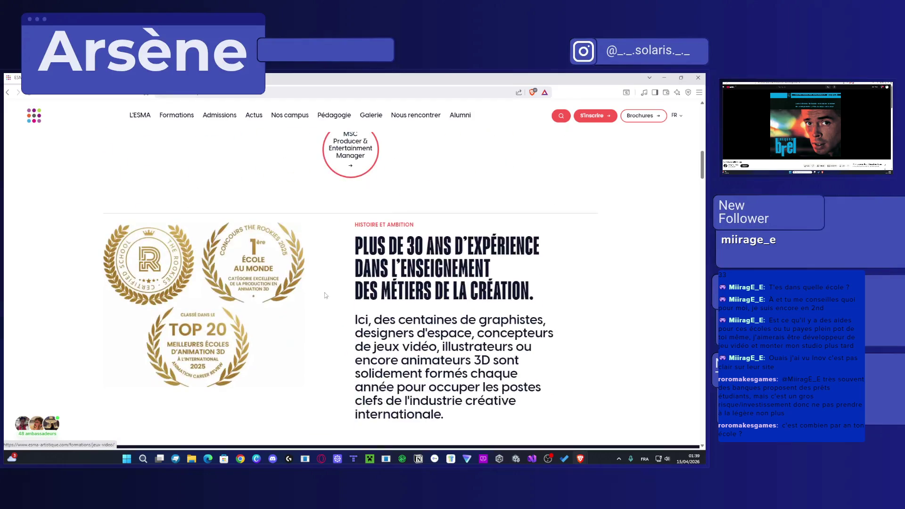
scroll(408, 409, "up", 4)
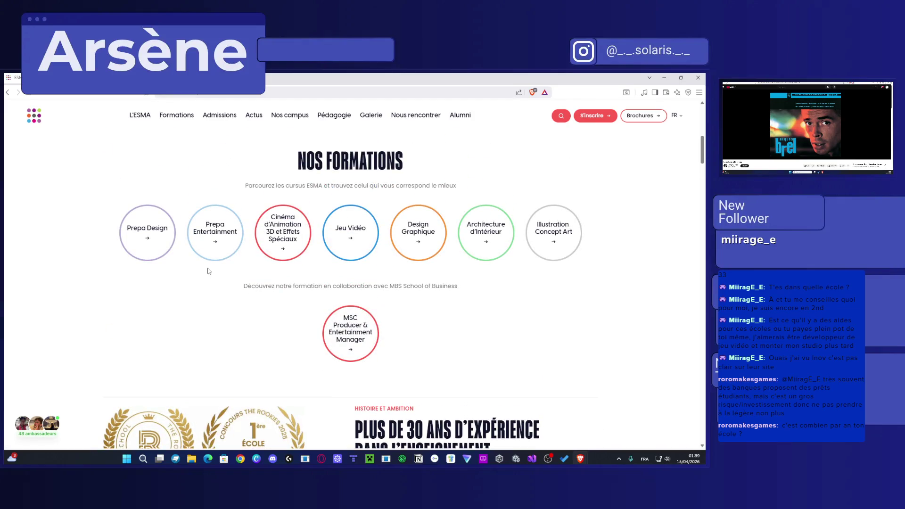
left_click(350, 235)
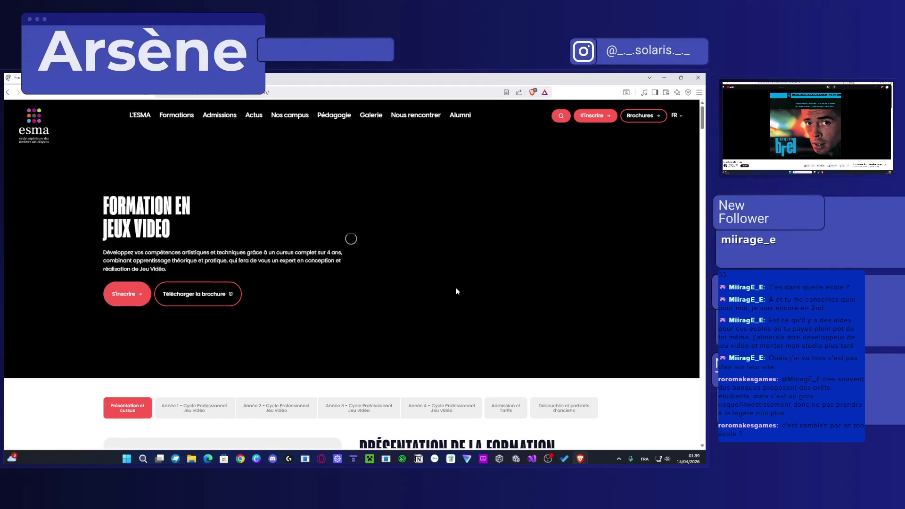
Step: Scroll to the Tarifs section and open the 'Tarifs 2026 - 2027' price PDF
scroll(526, 280, "down", 4)
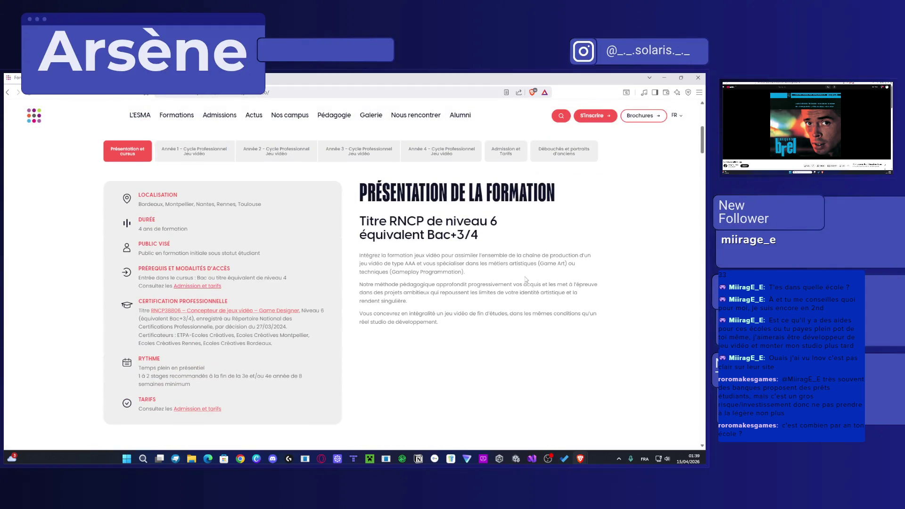
scroll(520, 270, "down", 15)
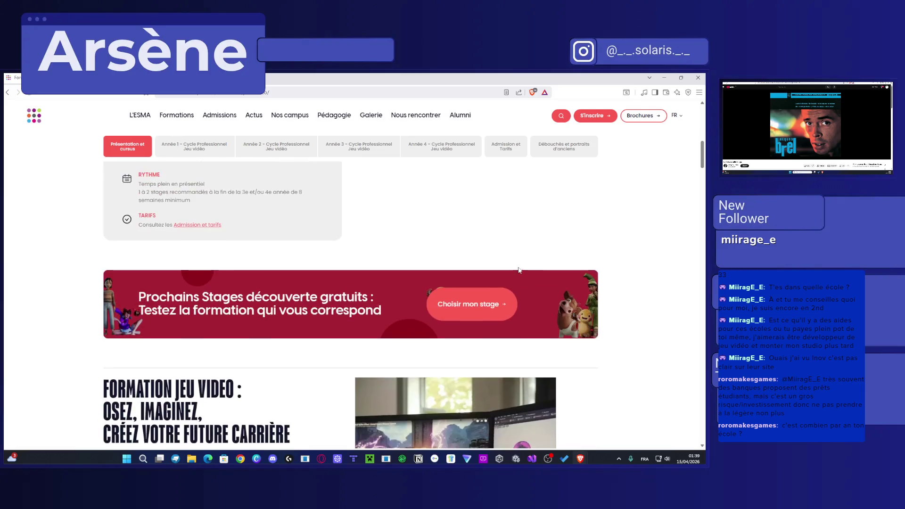
scroll(517, 268, "down", 10)
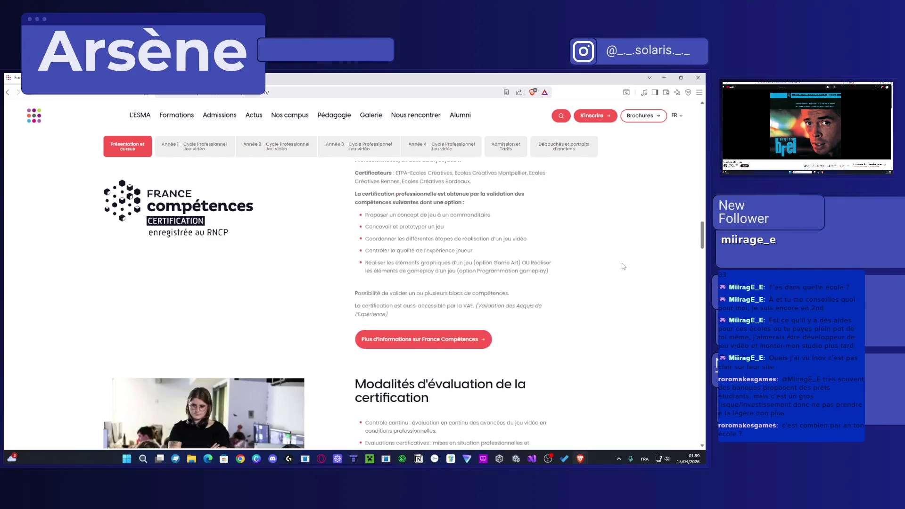
scroll(624, 267, "down", 9)
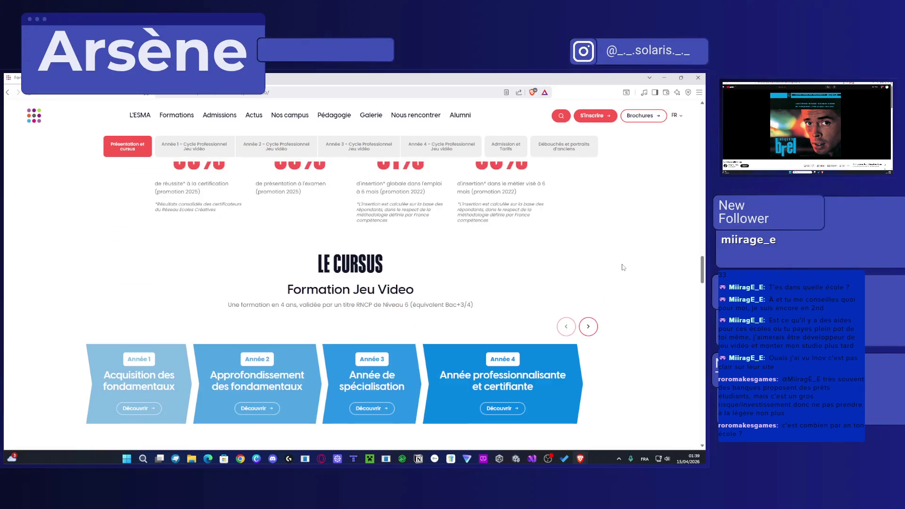
scroll(623, 267, "down", 4)
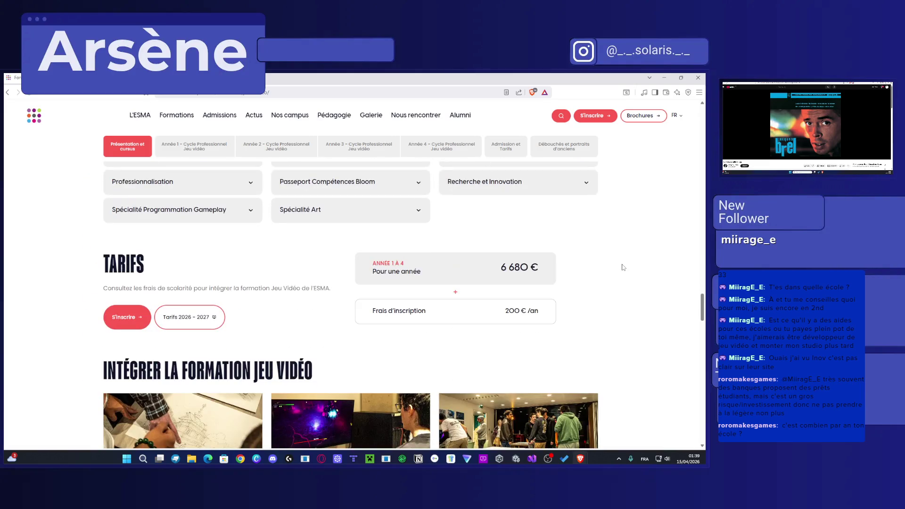
left_click(188, 321)
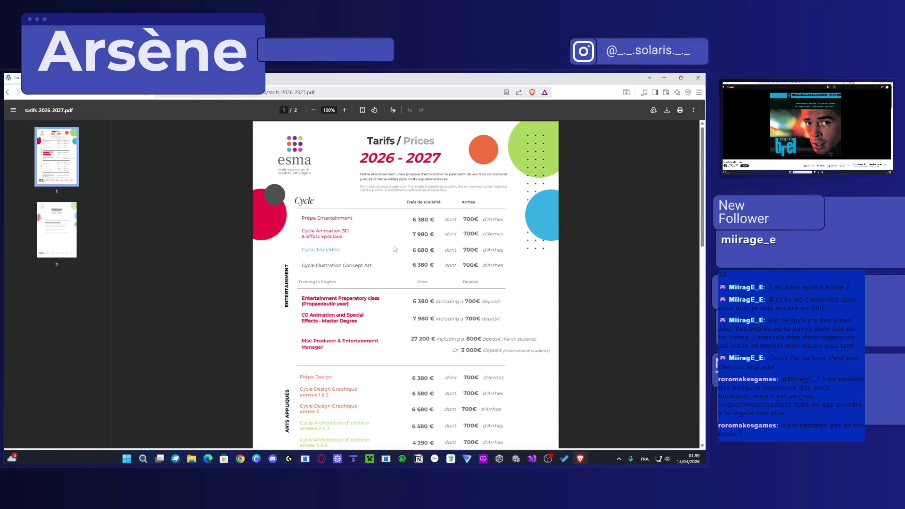
Step: Scroll the price PDF and cancel the alternance contact e-mail prompt
scroll(394, 248, "down", 5)
scroll(431, 279, "up", 3)
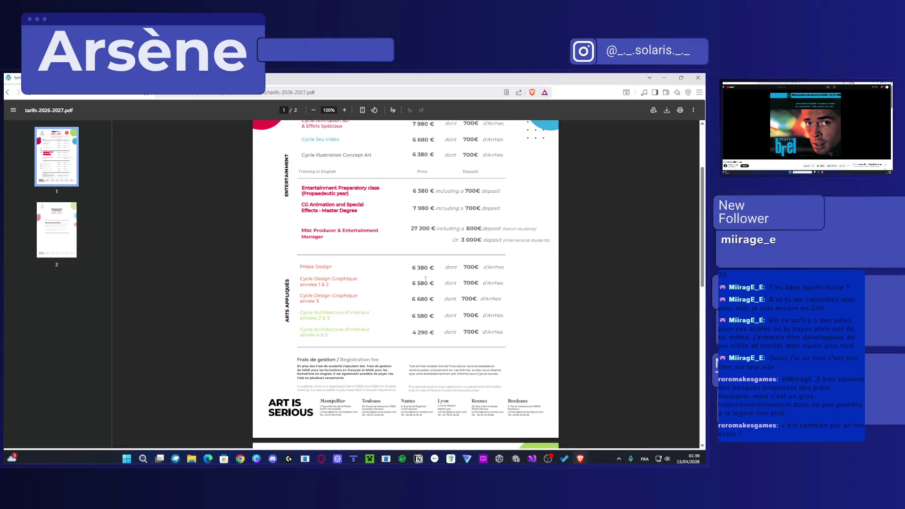
scroll(425, 280, "up", 2)
scroll(302, 283, "down", 10)
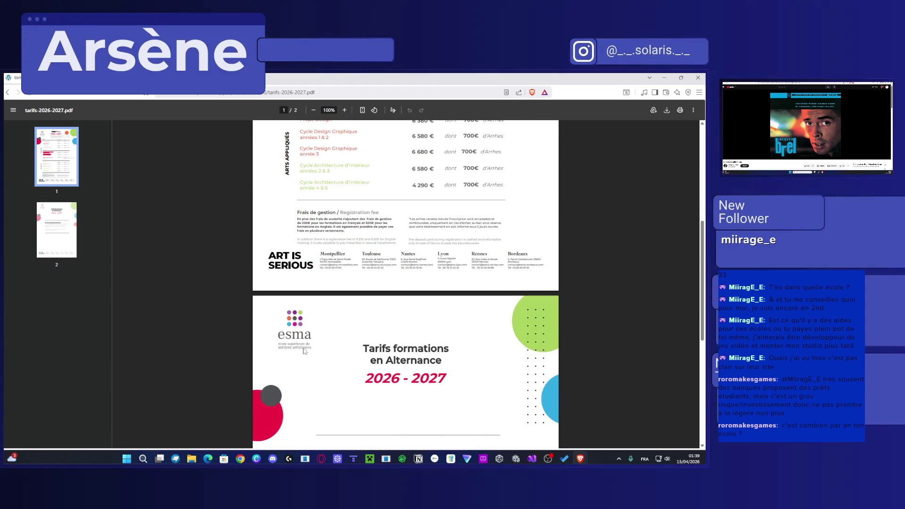
left_click(315, 292)
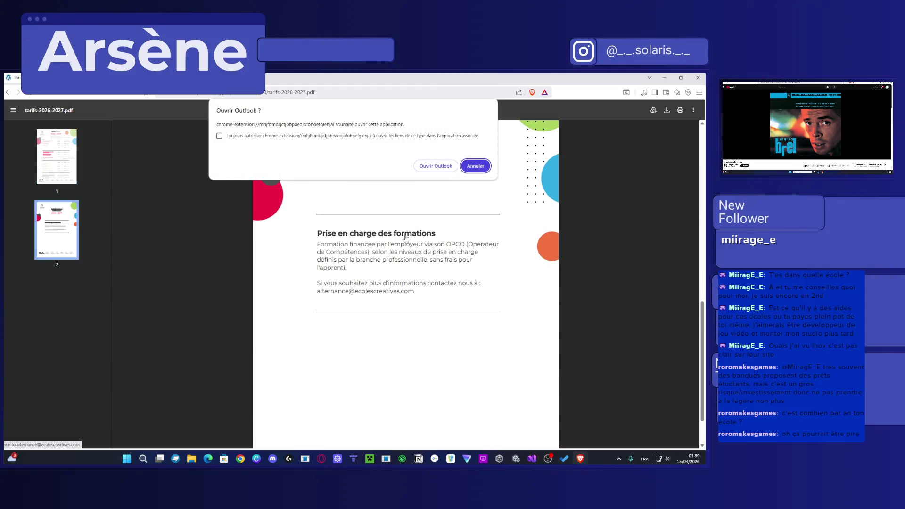
left_click(473, 166)
Step: Highlight the Cycle Jeu Vidéo price of 6 680 € and its 700€ deposit
scroll(400, 277, "up", 10)
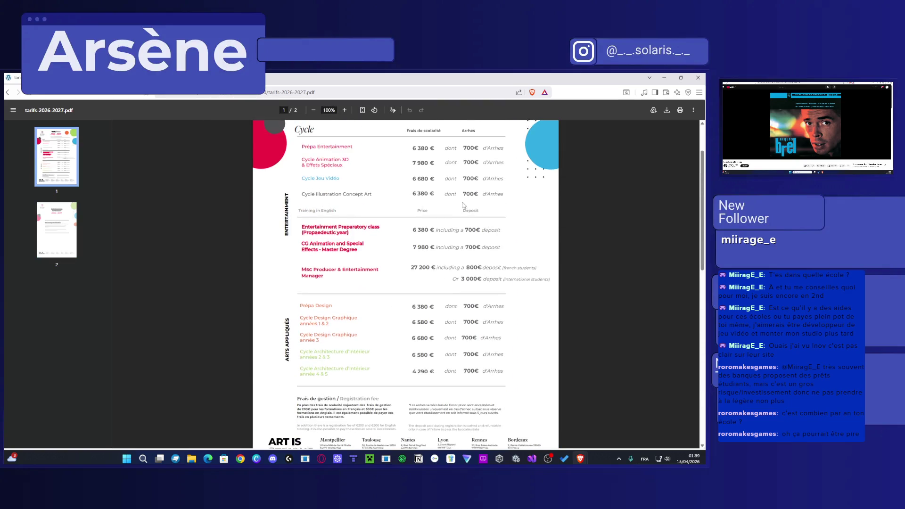
scroll(402, 215, "up", 1)
left_click_drag(435, 213, 407, 216)
mouse_move(462, 214)
left_mouse_down()
mouse_move(481, 213)
mouse_move(412, 213)
left_mouse_up()
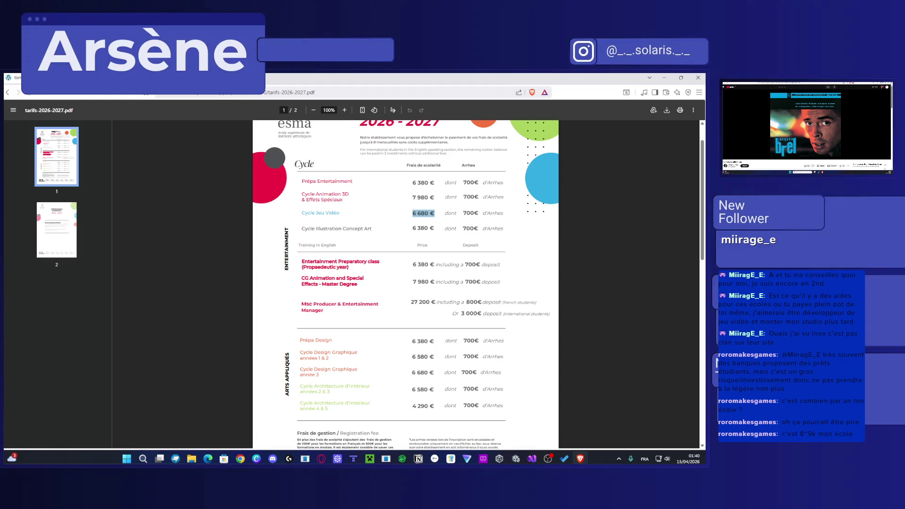
Step: Navigate back from the PDF to the Jeu Vidéo course page
left_click(8, 93)
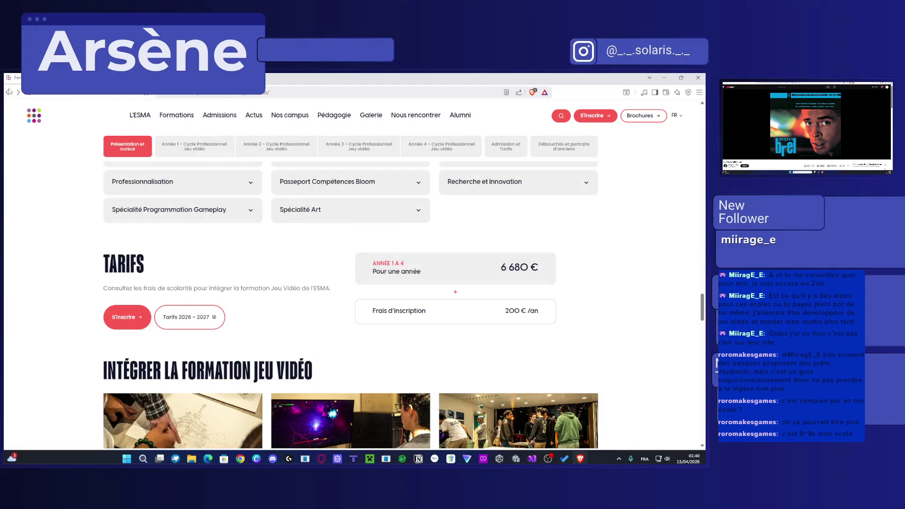
left_click(18, 94)
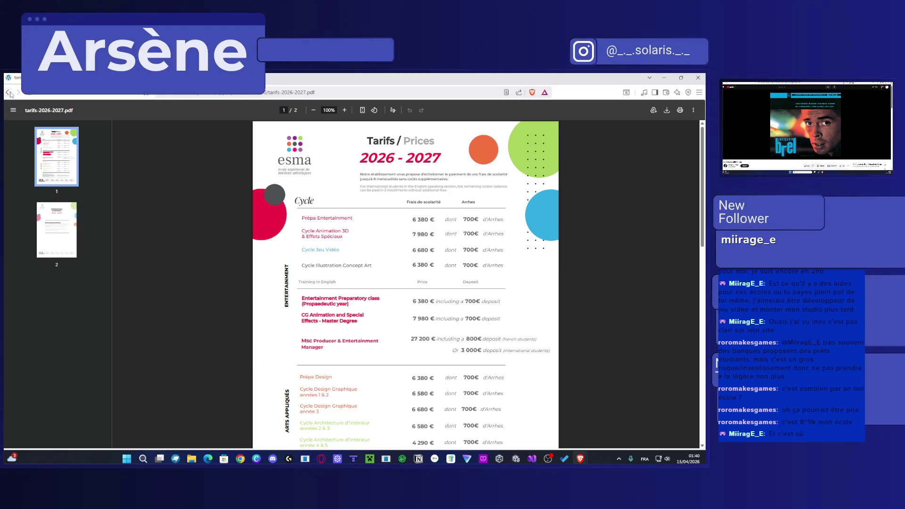
left_click(7, 92)
scroll(408, 223, "up", 5)
scroll(408, 223, "down", 15)
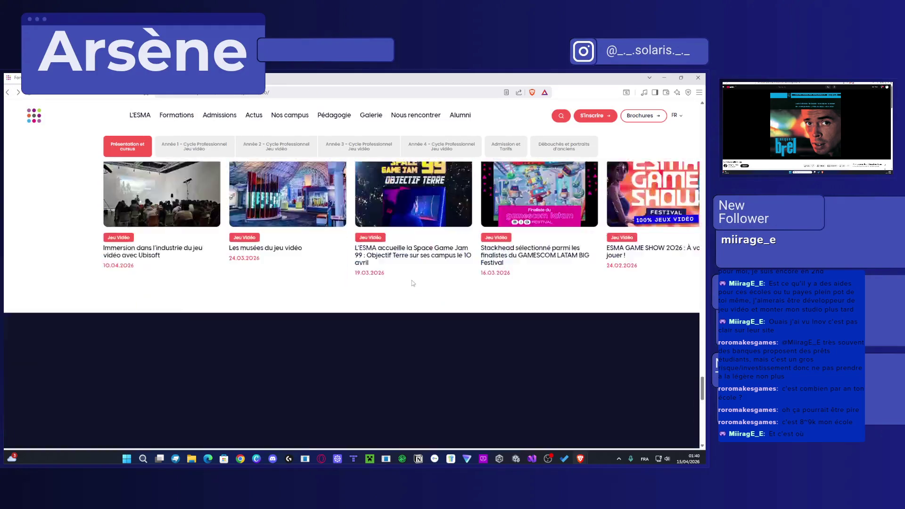
Step: Load the site's wp-admin WordPress login page, then return to the ESMA homepage
scroll(411, 287, "up", 10)
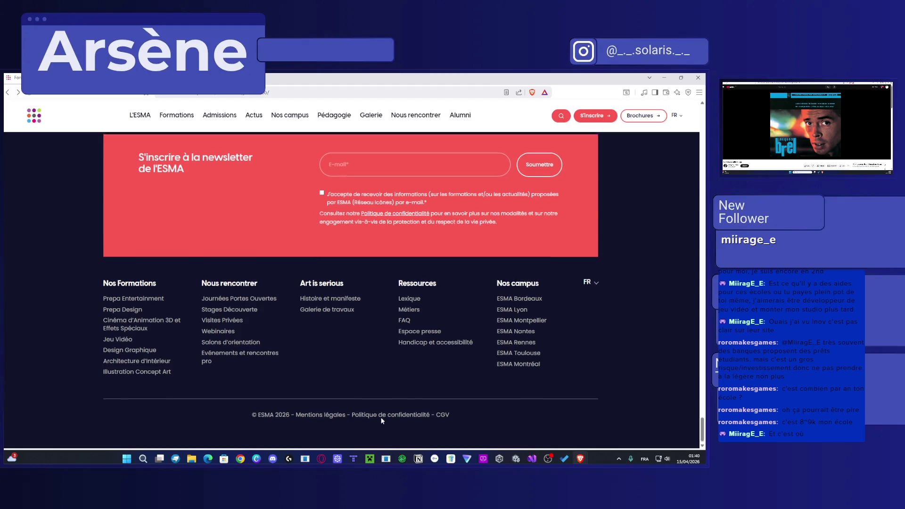
mouse_move(314, 115)
scroll(315, 188, "up", 5)
left_click(283, 93)
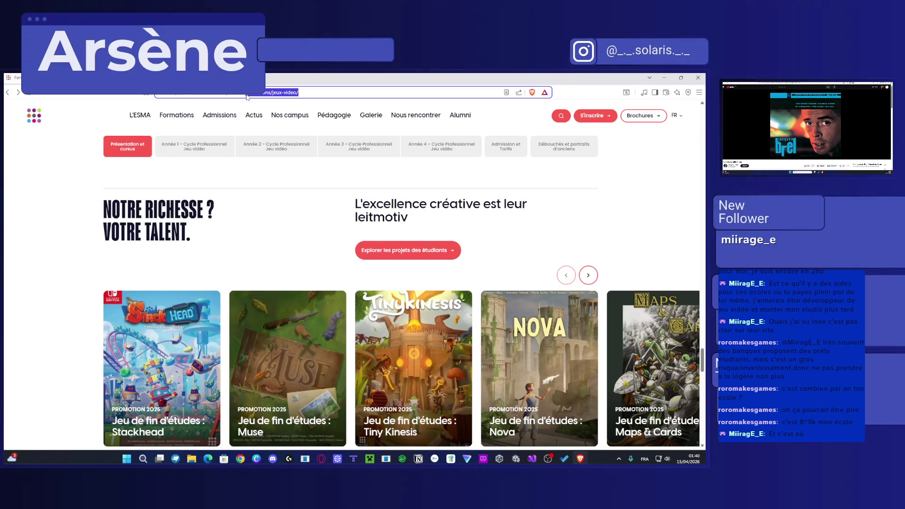
key("Escape")
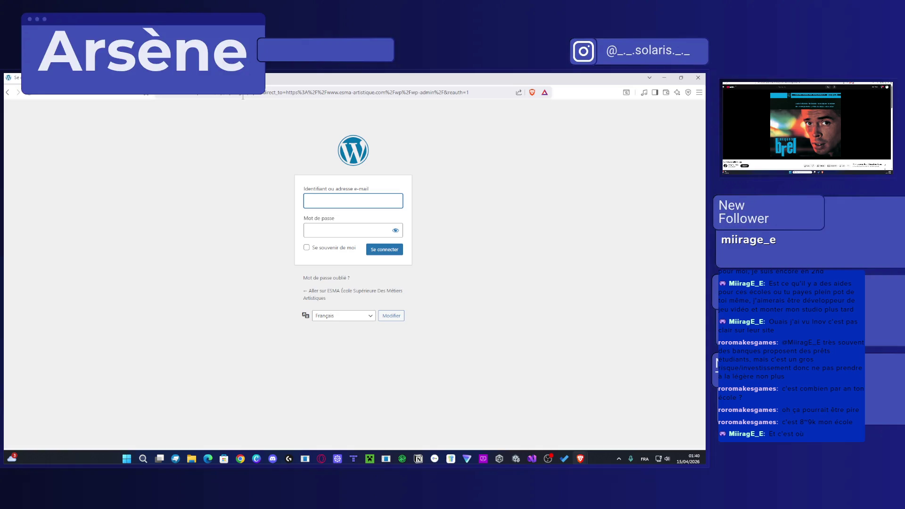
left_click(335, 295)
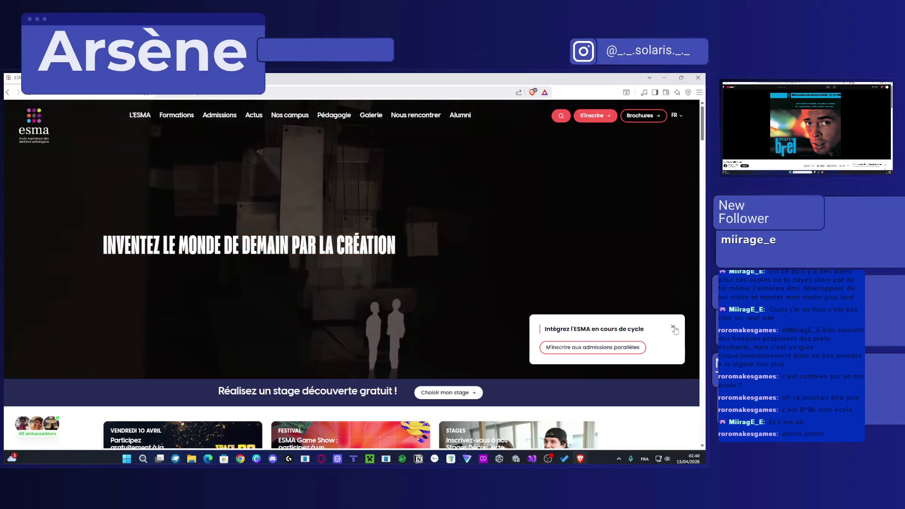
Step: Dismiss the admissions popup and open the Montréal campus page from Nos campus
left_click(674, 328)
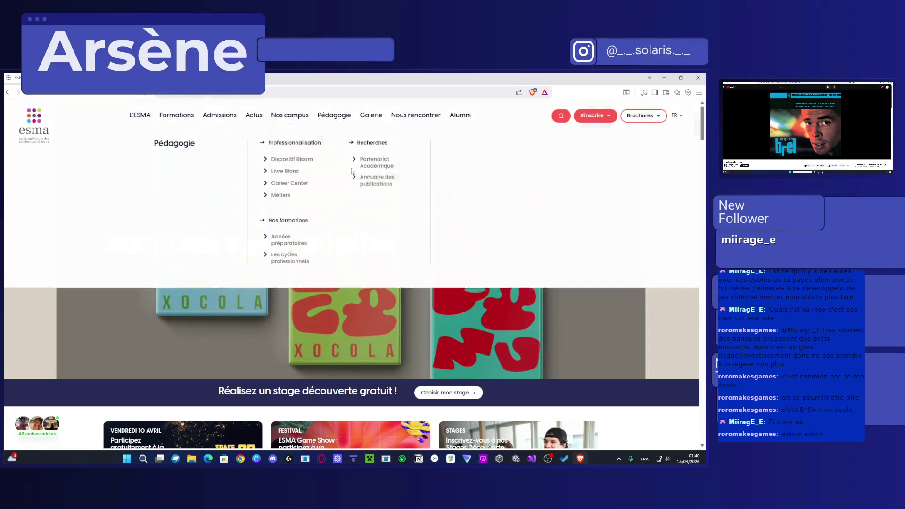
mouse_move(290, 118)
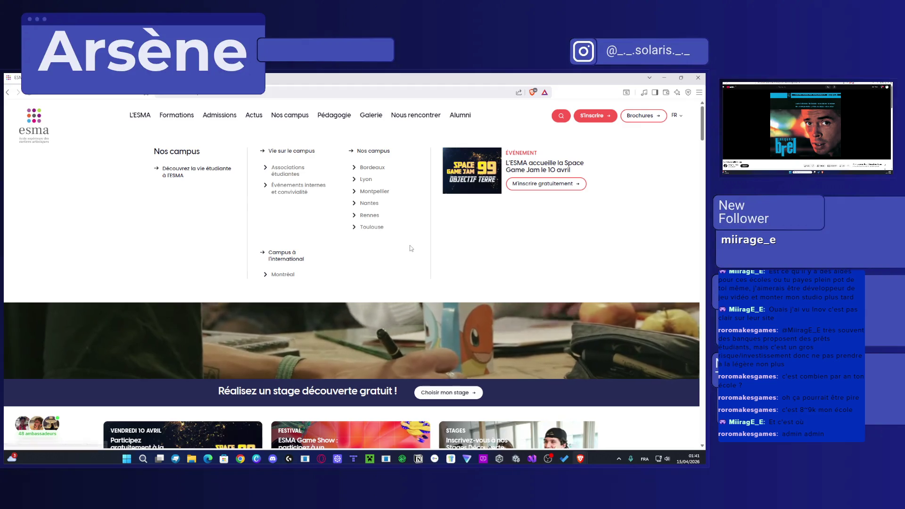
left_click(283, 275)
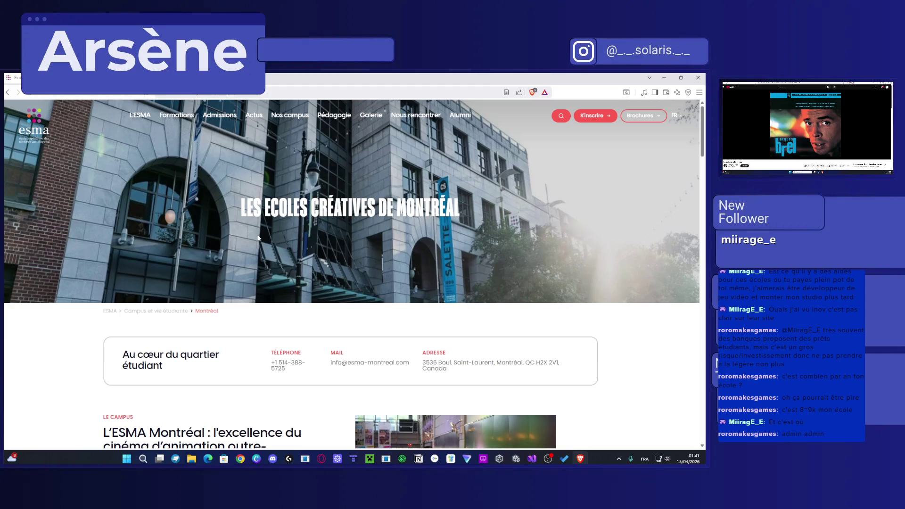
Step: Go back to the homepage and open the Jeu Vidéo mini brochure PDF from Nos formations
left_click(18, 95)
scroll(541, 276, "down", 10)
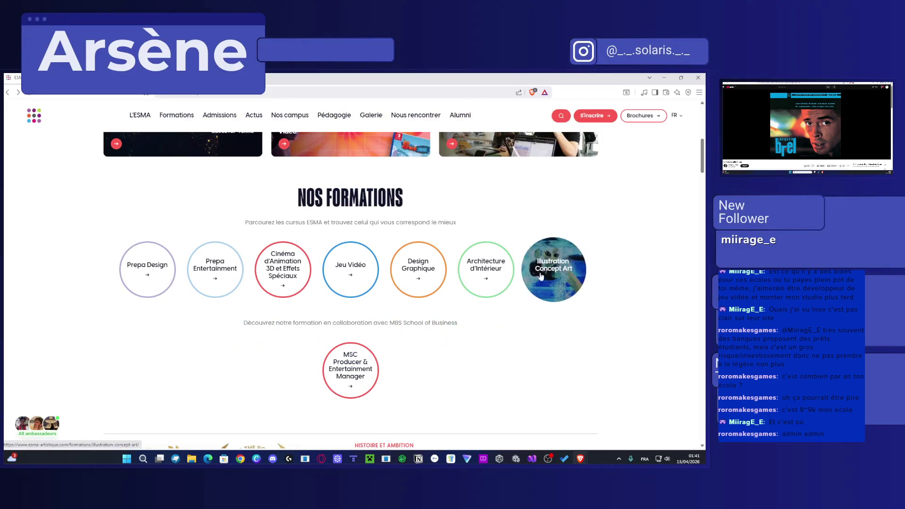
key("ctrl+Tab")
scroll(100, 273, "down", 10)
scroll(60, 280, "down", 3)
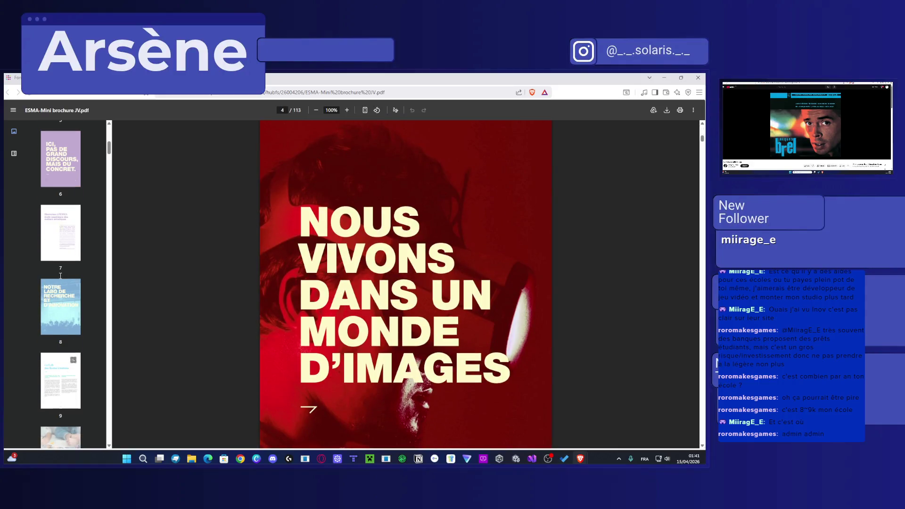
Step: Jump to page 8 of the brochure and browse the partner-studio logo pages
left_click(60, 283)
scroll(465, 282, "down", 20)
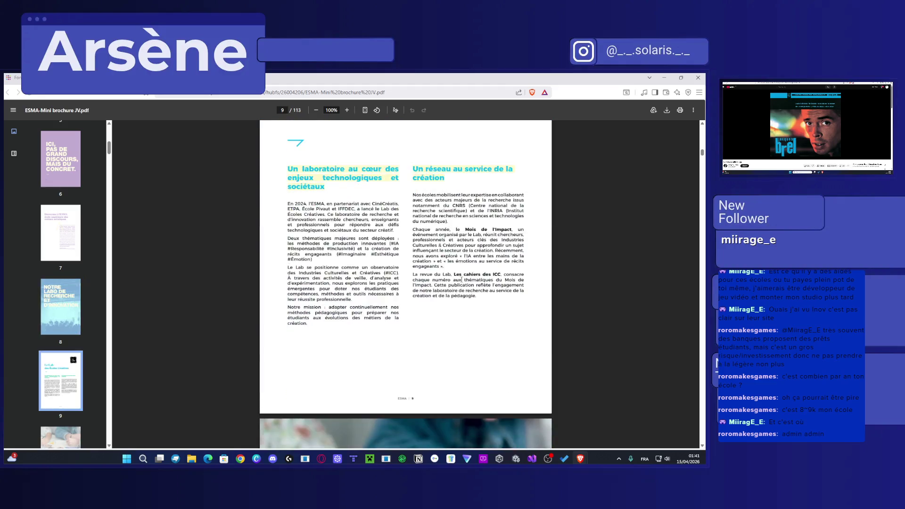
scroll(464, 282, "down", 20)
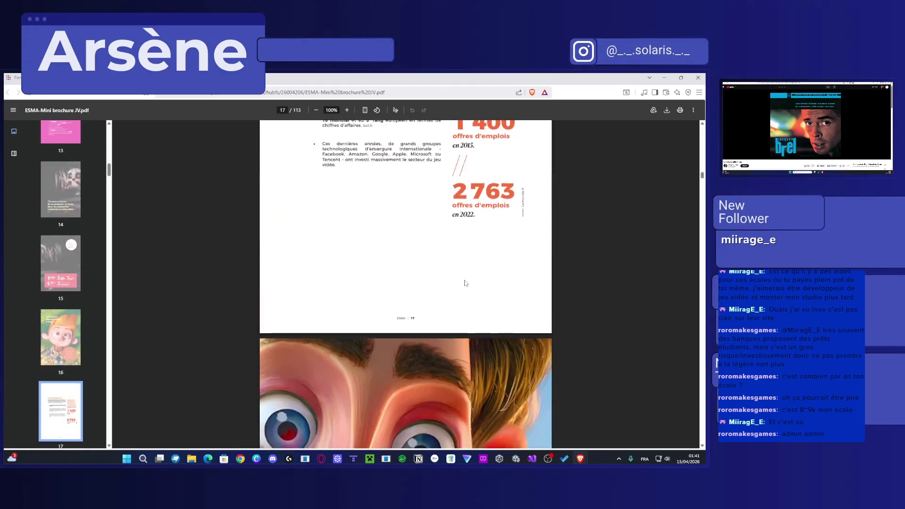
scroll(464, 283, "up", 10)
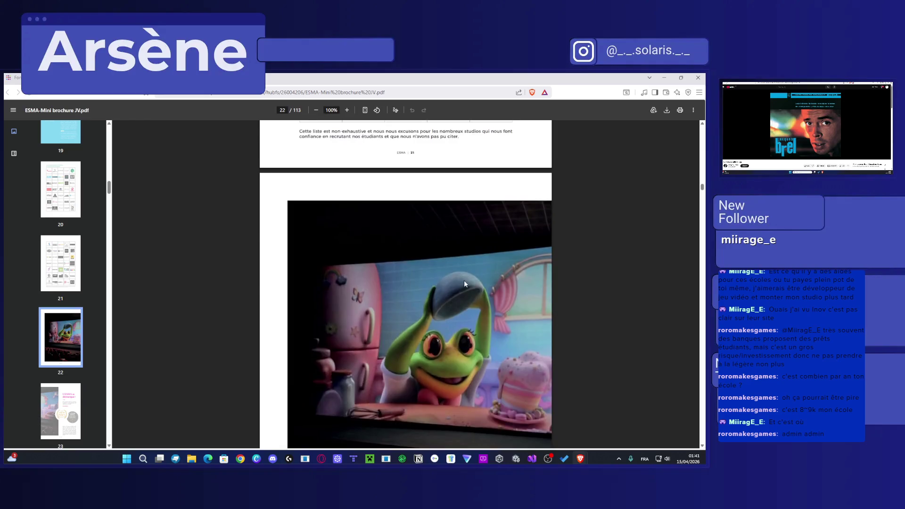
scroll(481, 351, "down", 4)
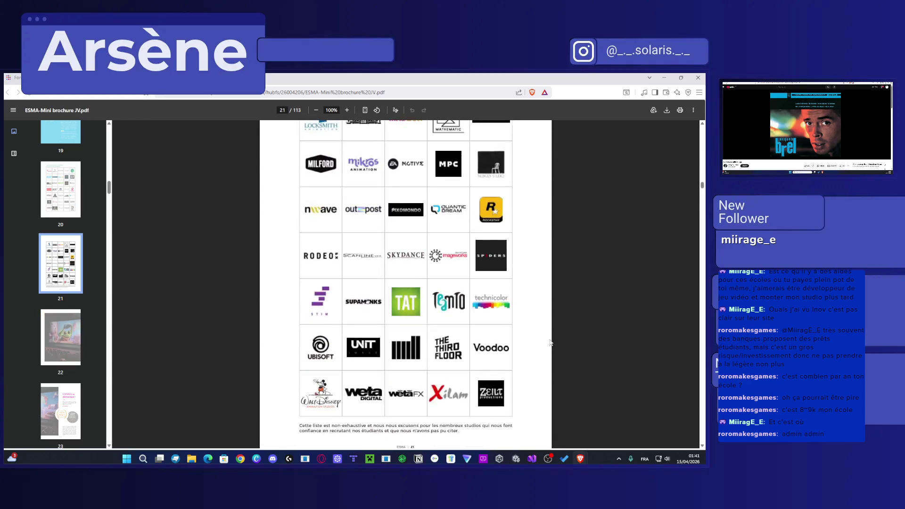
scroll(500, 339, "up", 12)
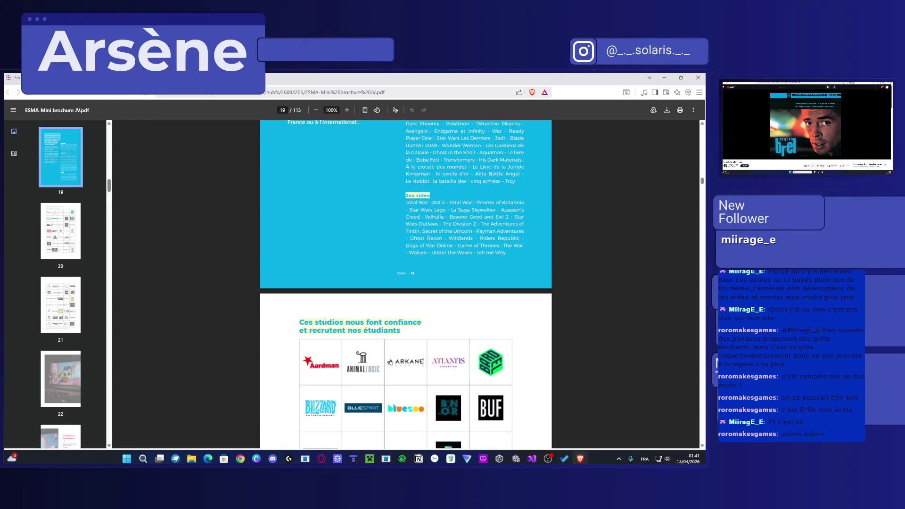
Step: Highlight part of the studios heading, scroll further through the logos, then start a blank tab
left_click_drag(325, 322, 411, 330)
scroll(410, 322, "down", 5)
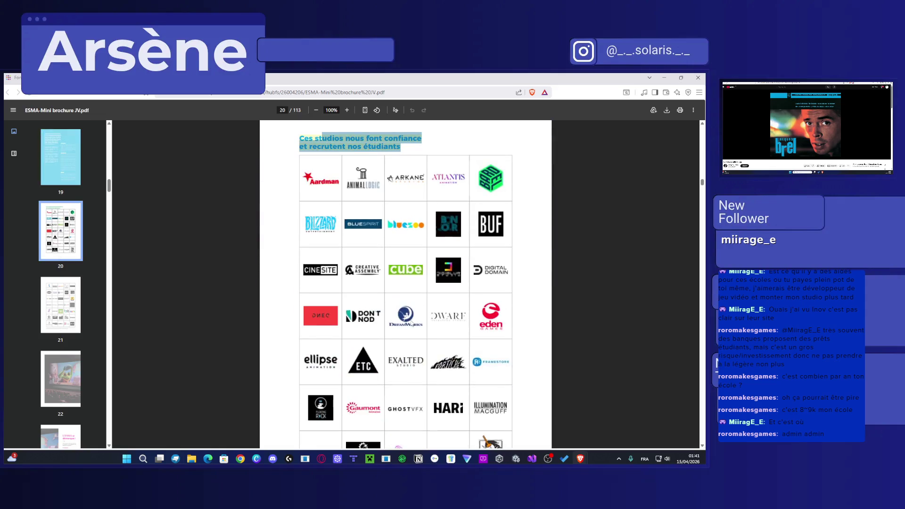
scroll(533, 255, "down", 2)
scroll(475, 324, "down", 7)
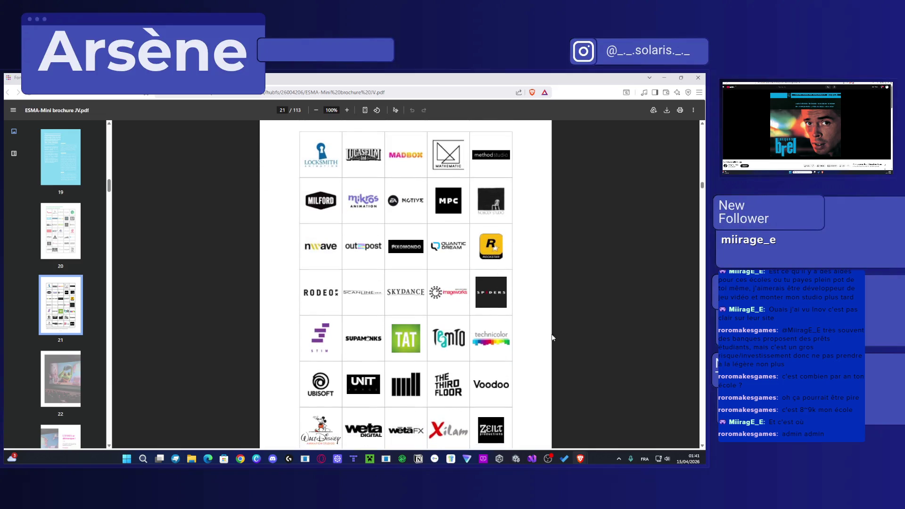
scroll(553, 337, "down", 3)
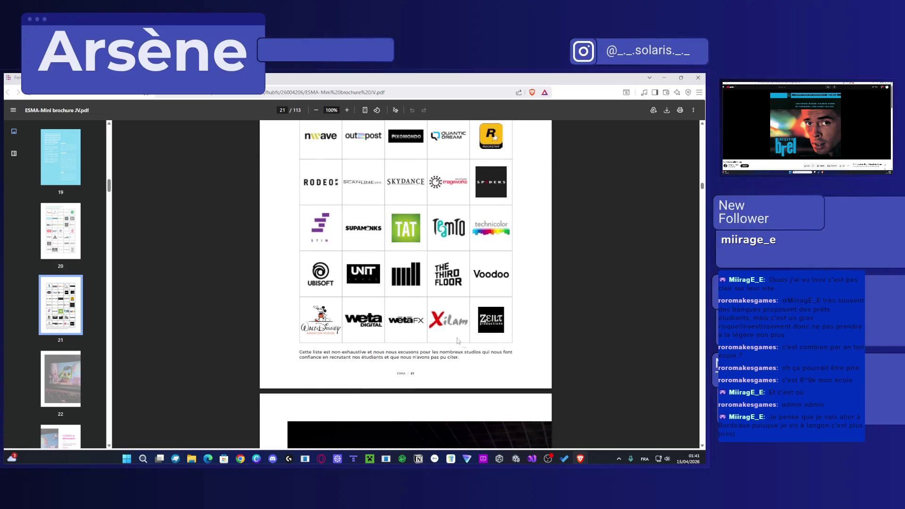
scroll(562, 300, "up", 7)
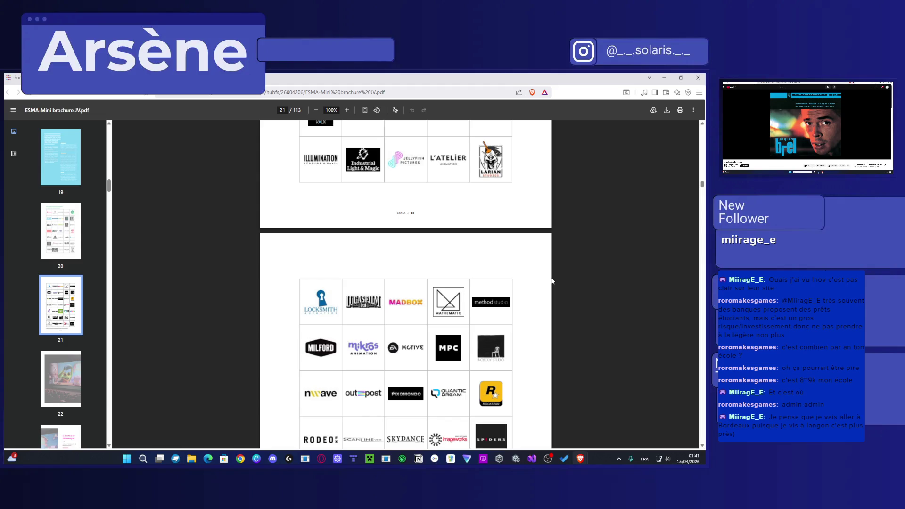
scroll(550, 282, "up", 5)
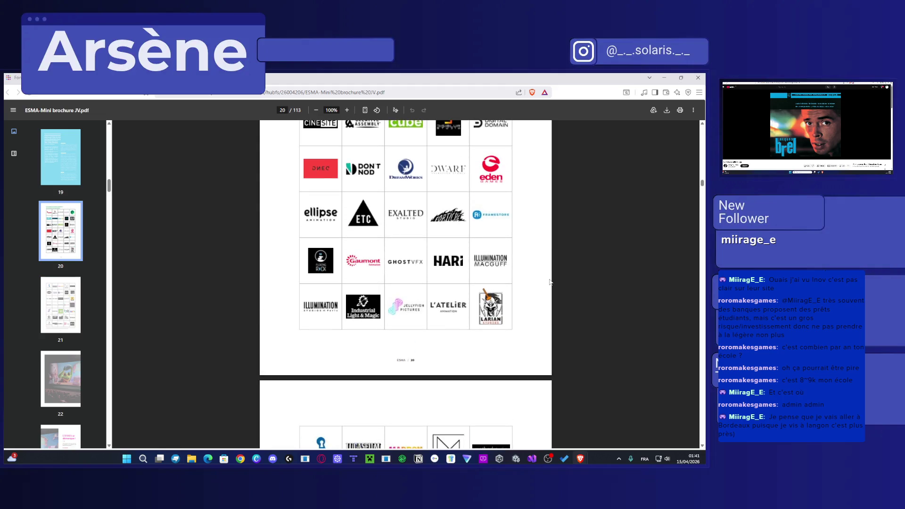
key("ctrl+t")
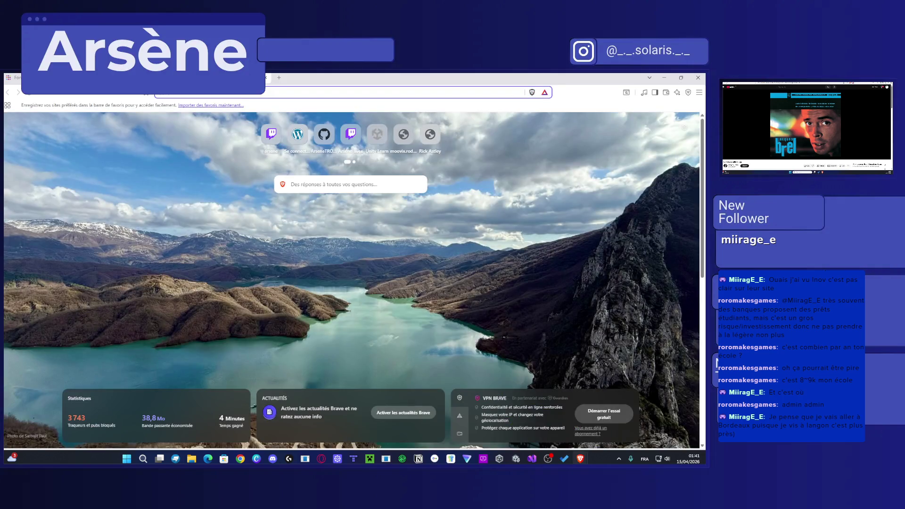
Step: Return to the ESMA site and open the Bordeaux campus page from Nos campus
key("ctrl+w")
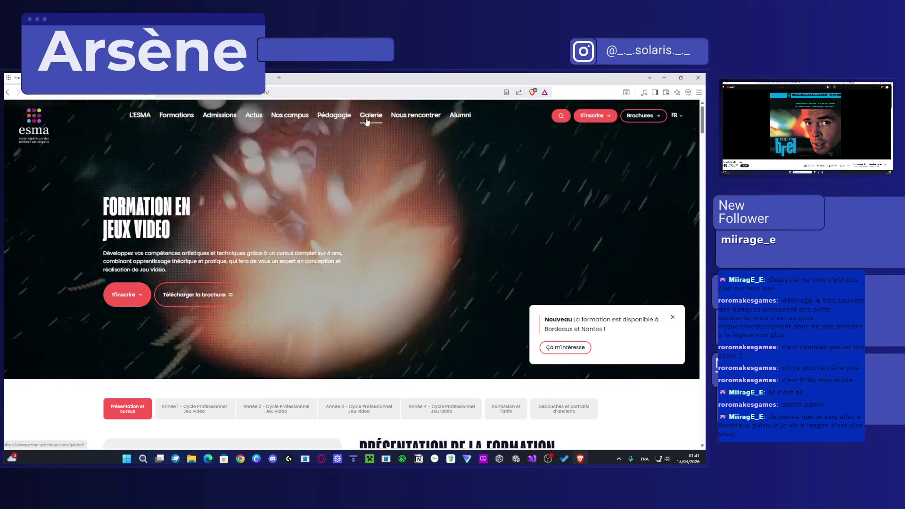
mouse_move(397, 125)
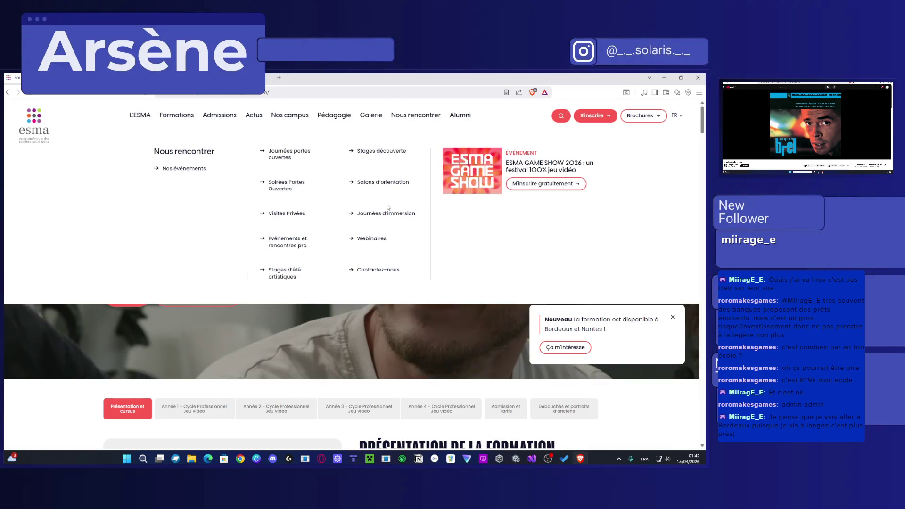
mouse_move(332, 118)
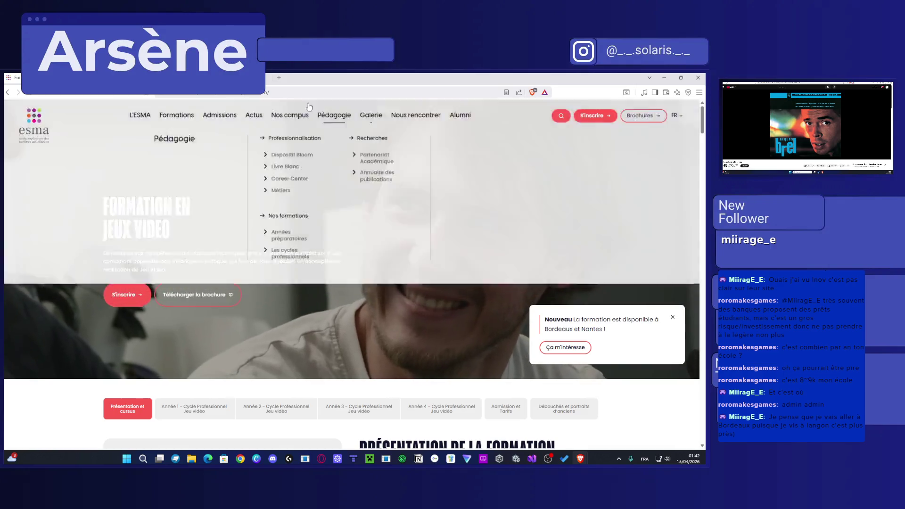
left_click(521, 193)
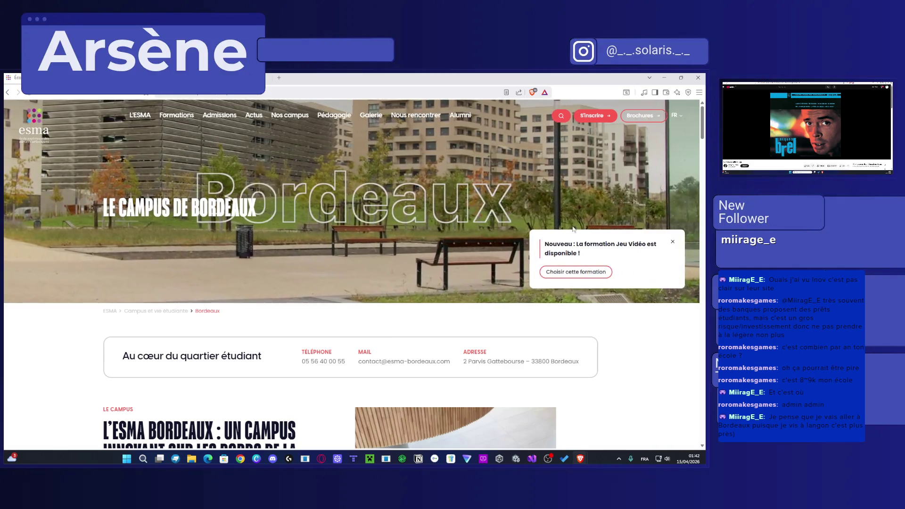
scroll(573, 230, "down", 15)
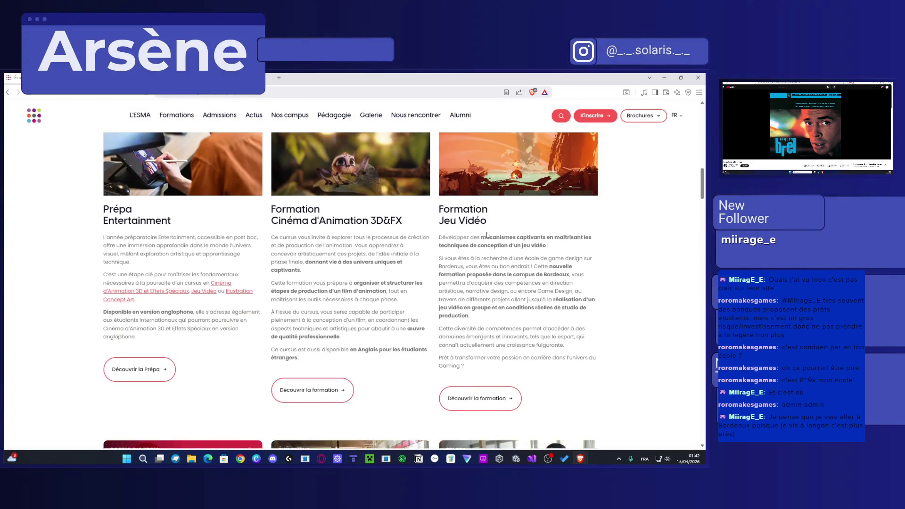
scroll(487, 235, "down", 8)
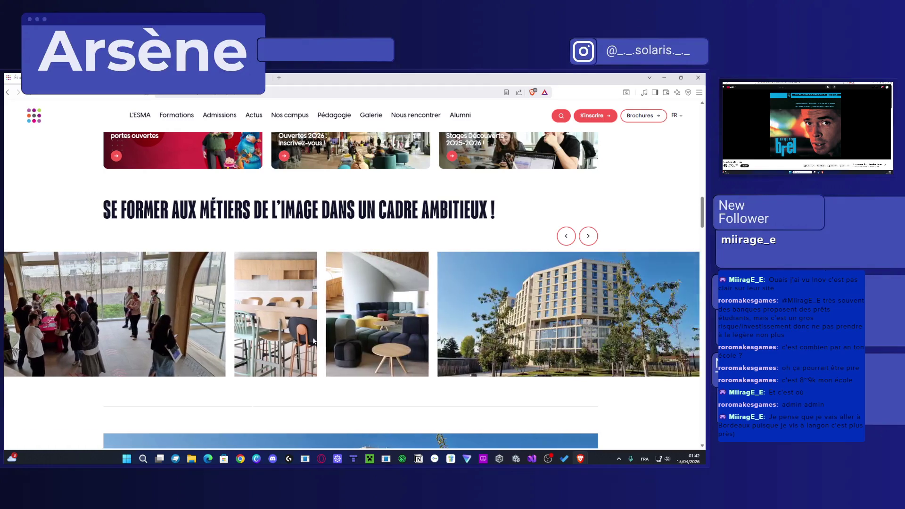
Step: Slide the Bordeaux campus photo carousel forward, then step it back to the first photo
left_click_drag(314, 340, 498, 313)
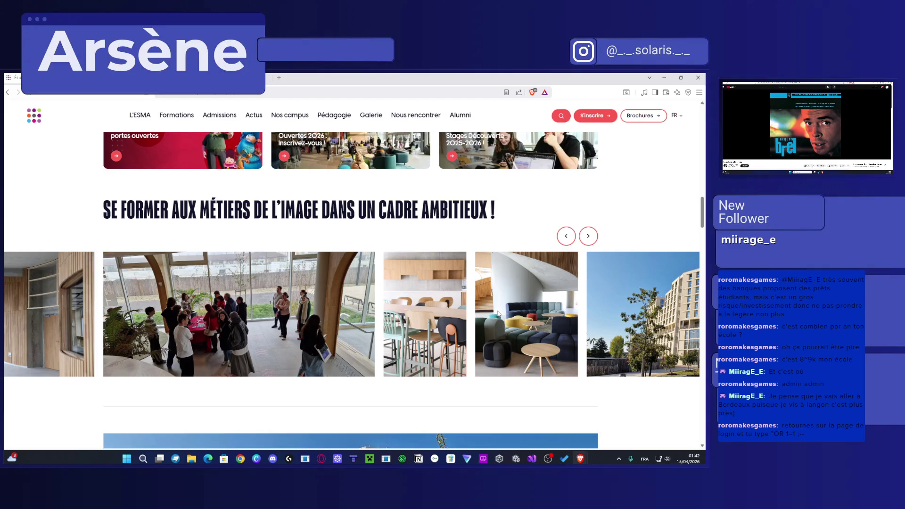
left_click_drag(498, 312, 305, 304)
mouse_move(561, 305)
left_mouse_down()
mouse_move(514, 316)
mouse_move(420, 305)
left_mouse_up()
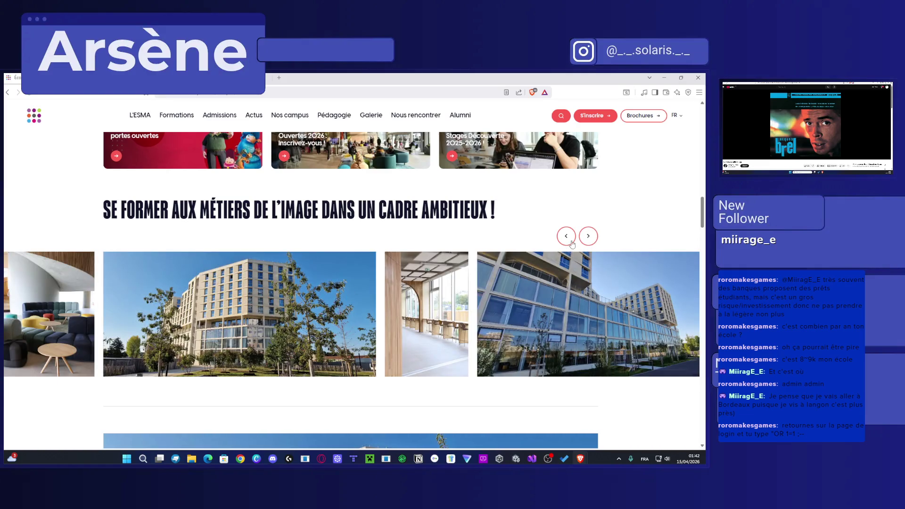
left_click(569, 238)
left_click(567, 237)
left_click(567, 237)
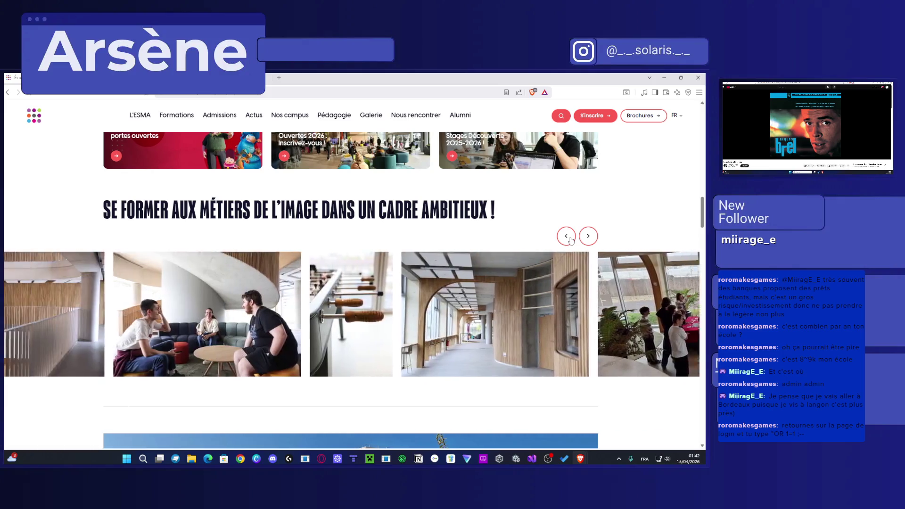
left_click(567, 237)
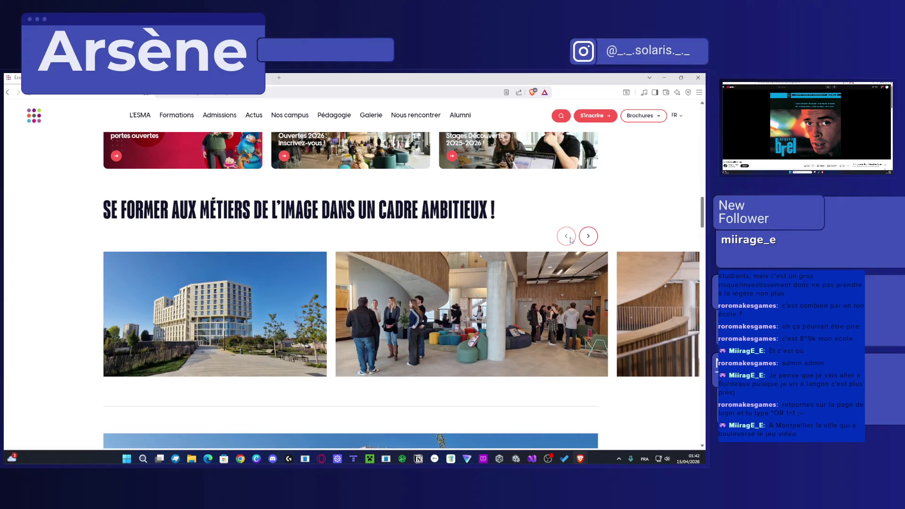
Step: Scroll through the Bordeaux page's 12,500 m² campus, student housing and city-life sections
scroll(542, 239, "down", 5)
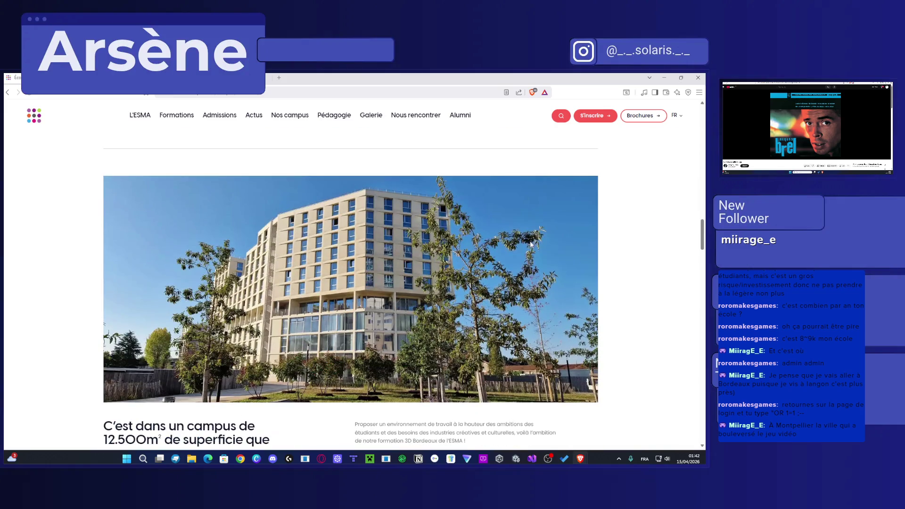
scroll(531, 245, "down", 4)
scroll(229, 224, "up", 3)
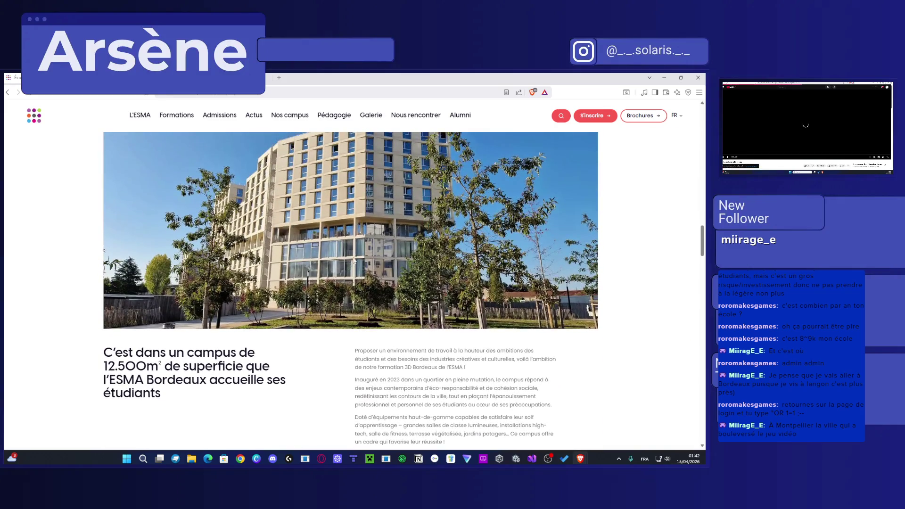
scroll(385, 258, "up", 1)
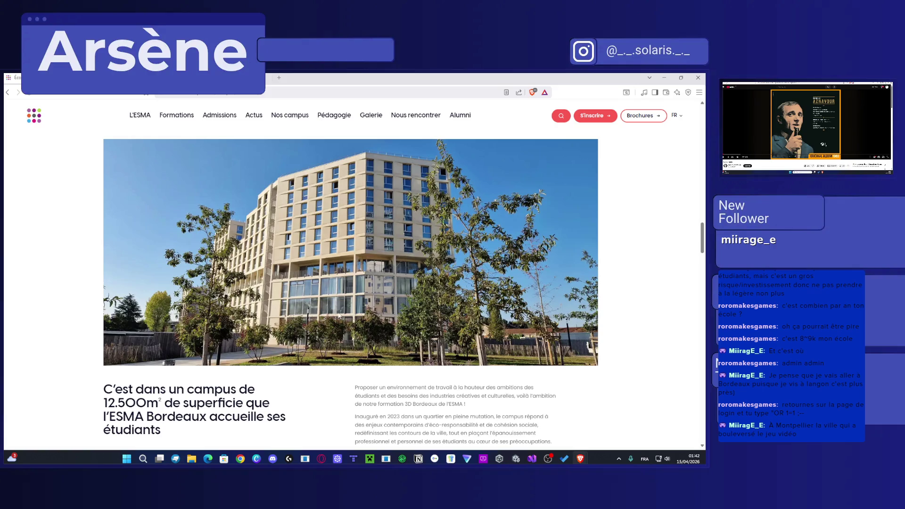
scroll(382, 328, "down", 8)
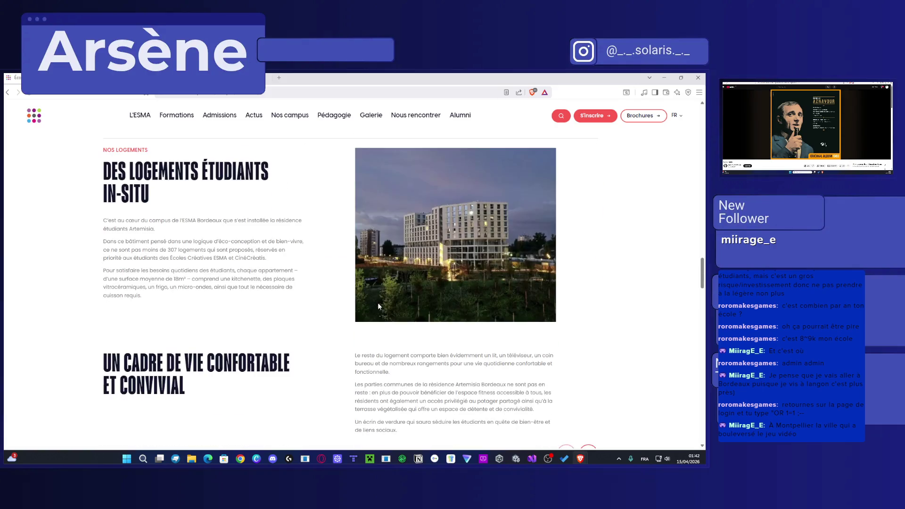
scroll(366, 288, "down", 7)
scroll(363, 279, "up", 6)
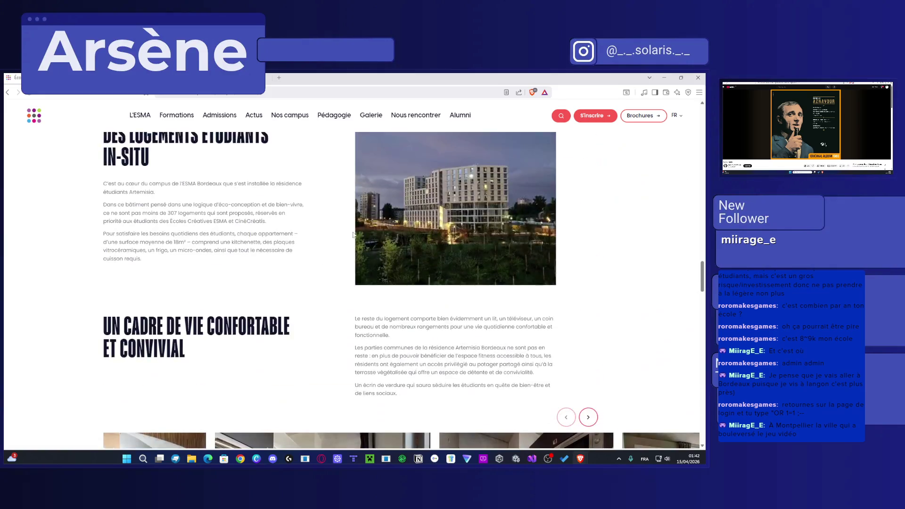
scroll(359, 266, "down", 8)
scroll(356, 258, "up", 3)
scroll(227, 264, "down", 7)
scroll(306, 269, "up", 3)
scroll(372, 257, "down", 5)
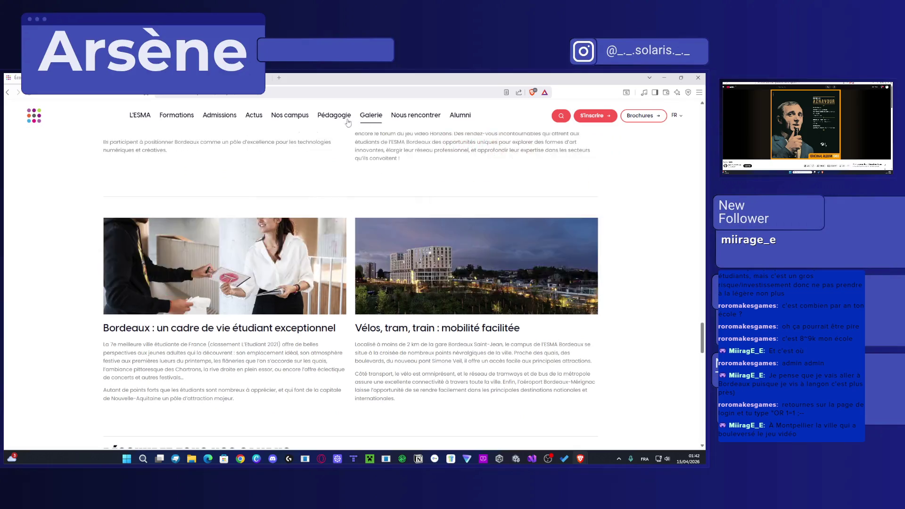
Step: Open the Rennes campus page, scroll to its building exterior and interior photo gallery, then open a new tab
mouse_move(334, 115)
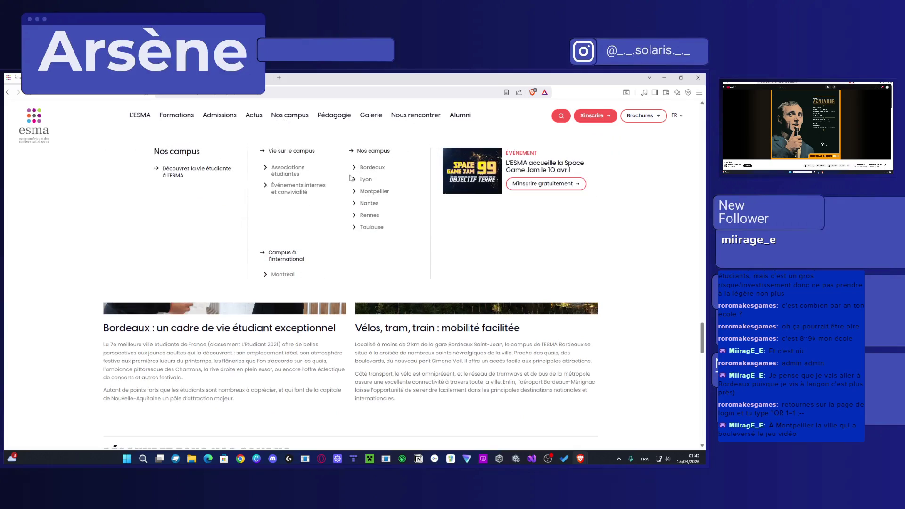
left_click(377, 231)
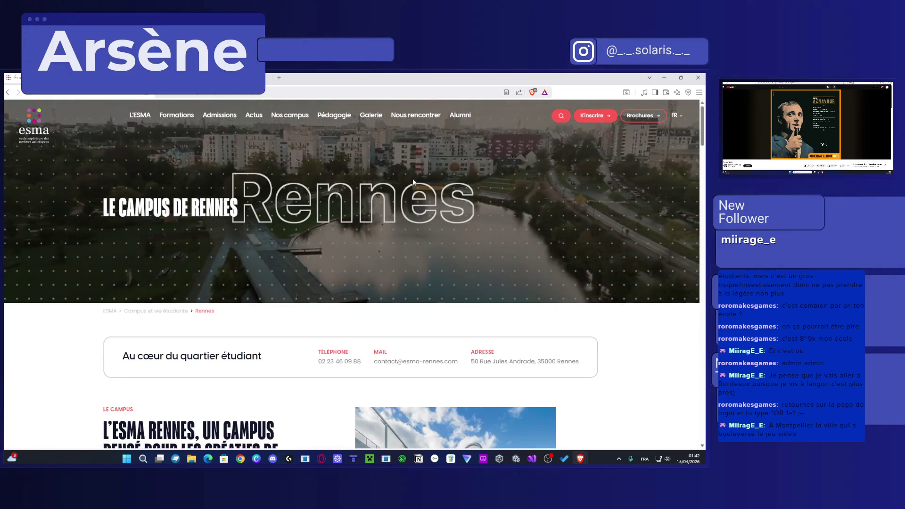
scroll(405, 241, "down", 3)
scroll(400, 238, "up", 3)
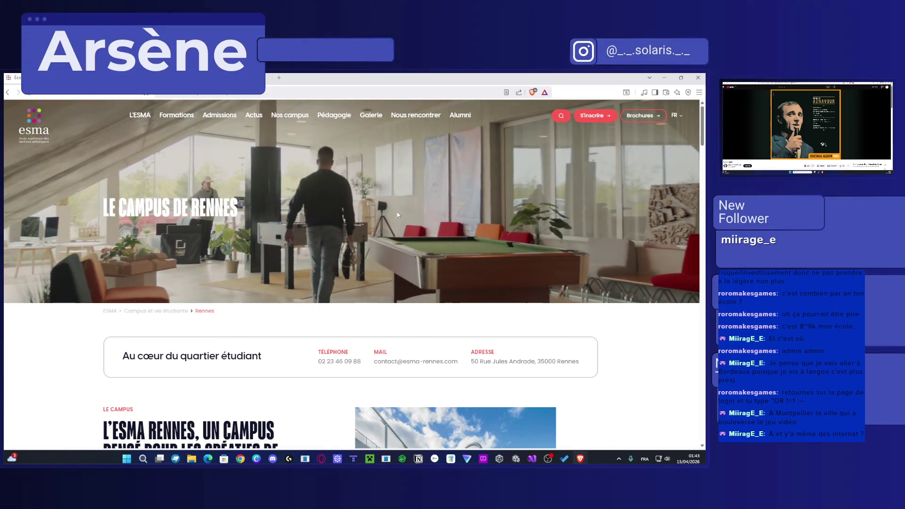
scroll(503, 256, "down", 5)
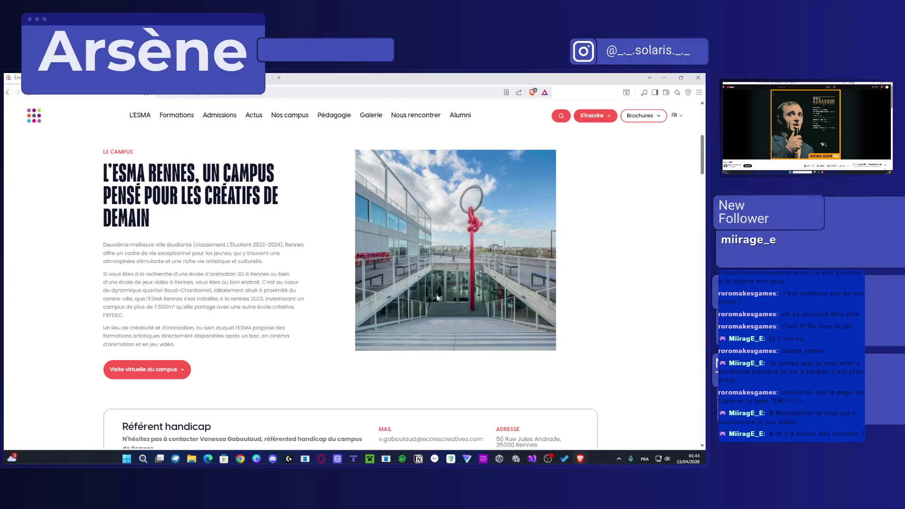
scroll(437, 297, "down", 10)
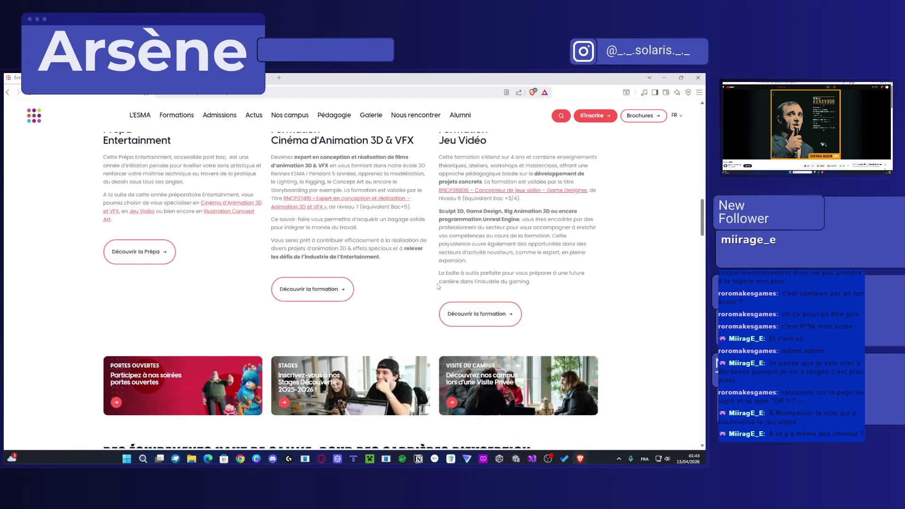
scroll(438, 283, "up", 4)
scroll(440, 280, "down", 8)
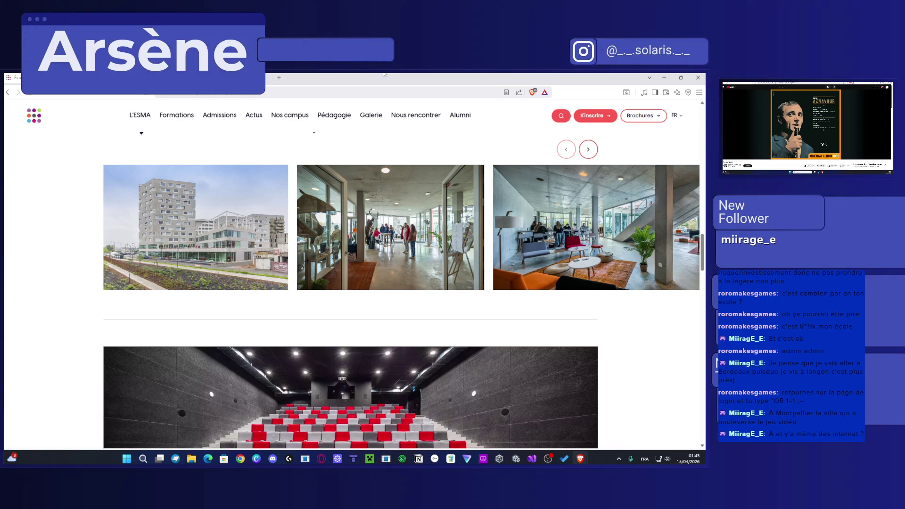
left_click(279, 77)
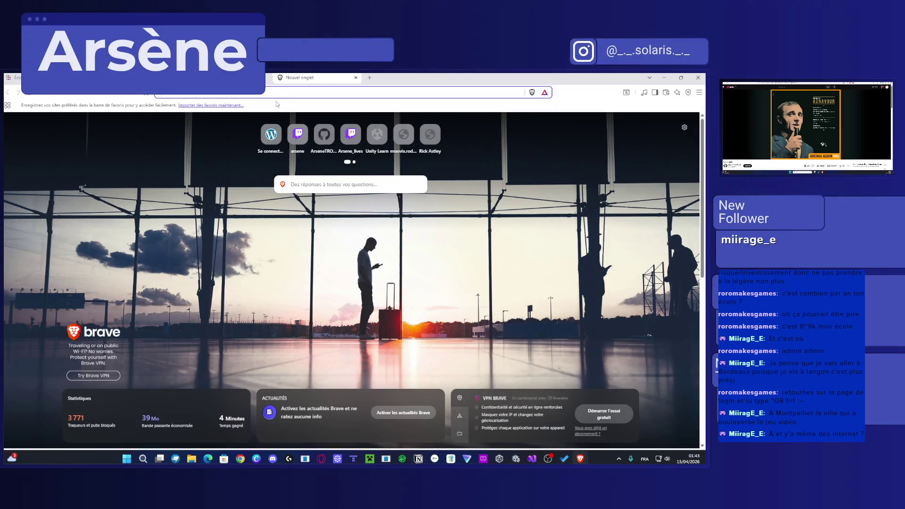
Step: Search Brave for 'artémisia résidence étudiante' and bring up the Artémisia residences site
type("chatgpt")
type("artémisia")
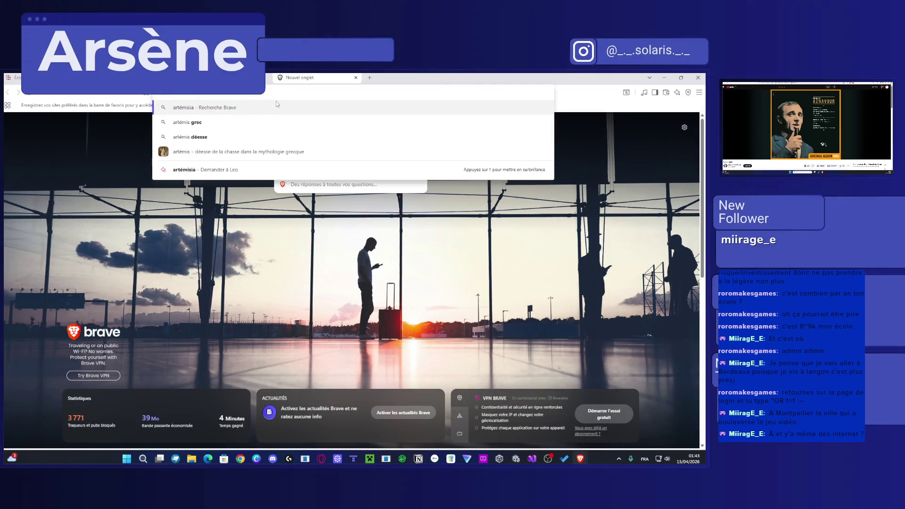
key("Return")
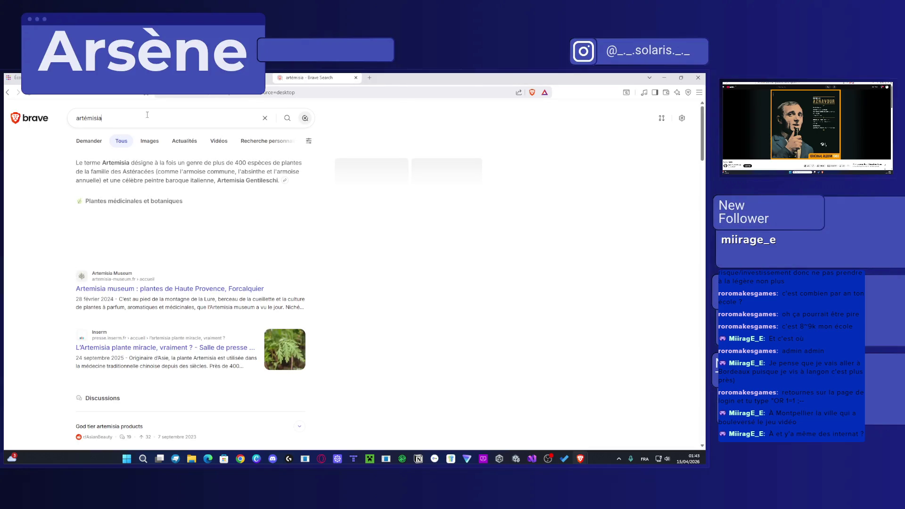
left_click(118, 118)
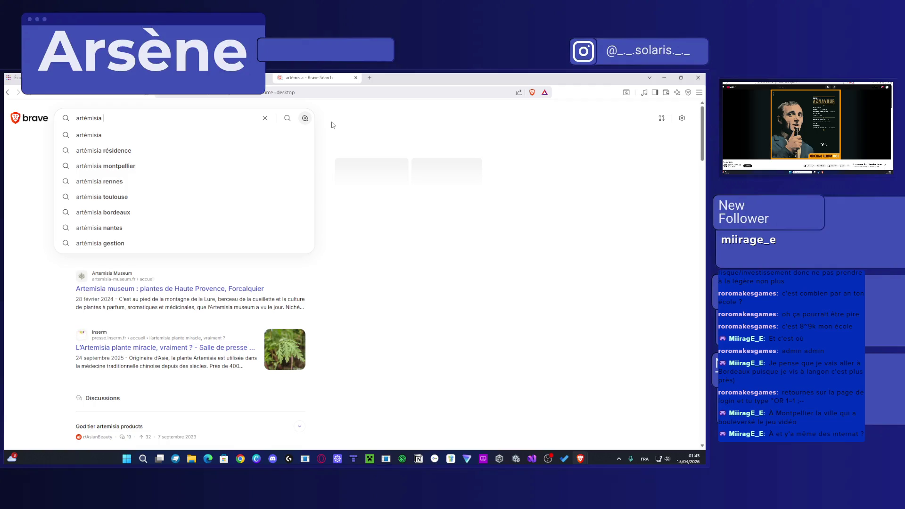
type("résidence ")
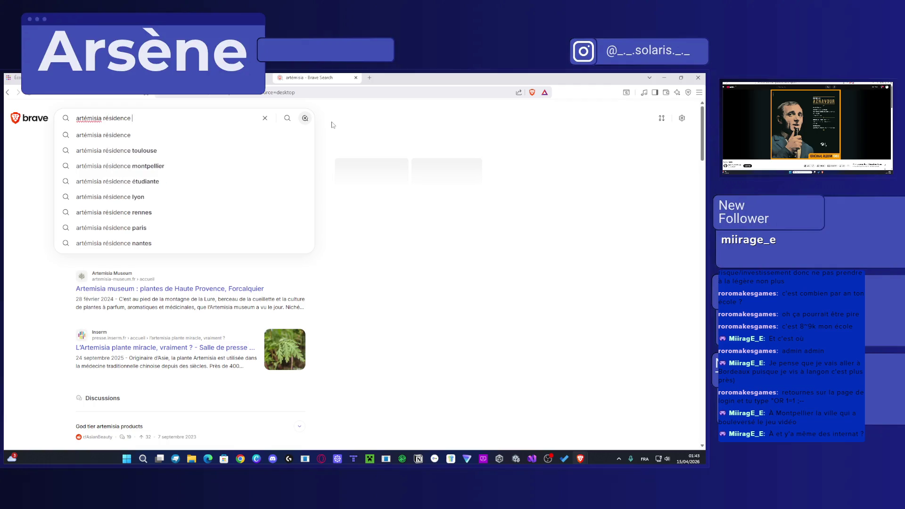
type("étudiante")
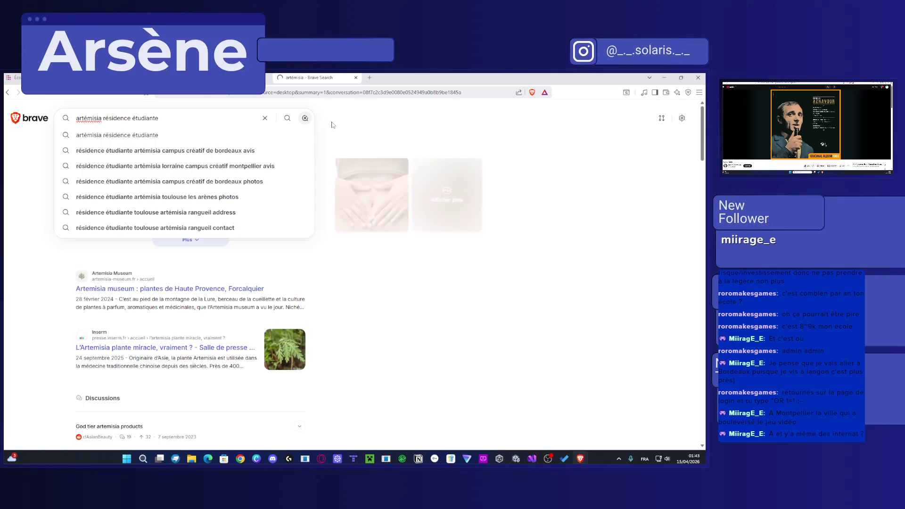
key("Return")
key("ctrl+shift+Tab")
key("ctrl+shift+Tab")
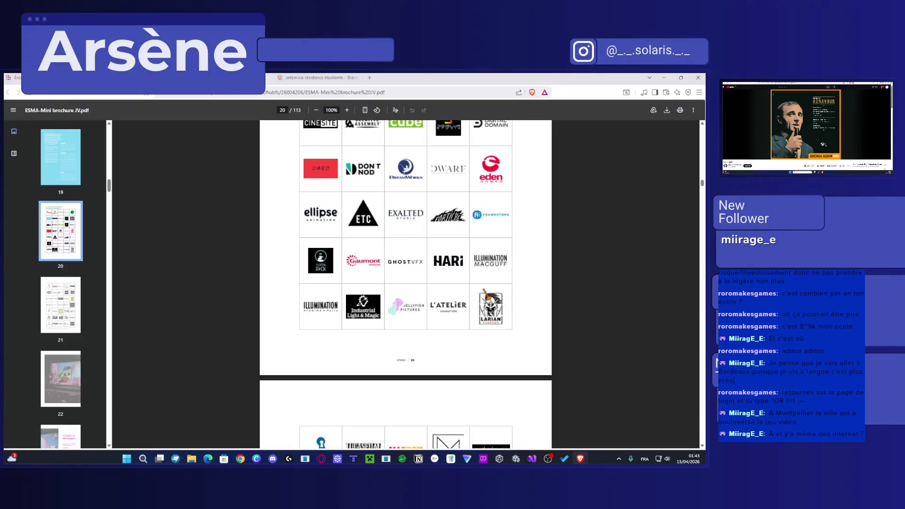
key("ctrl+Tab")
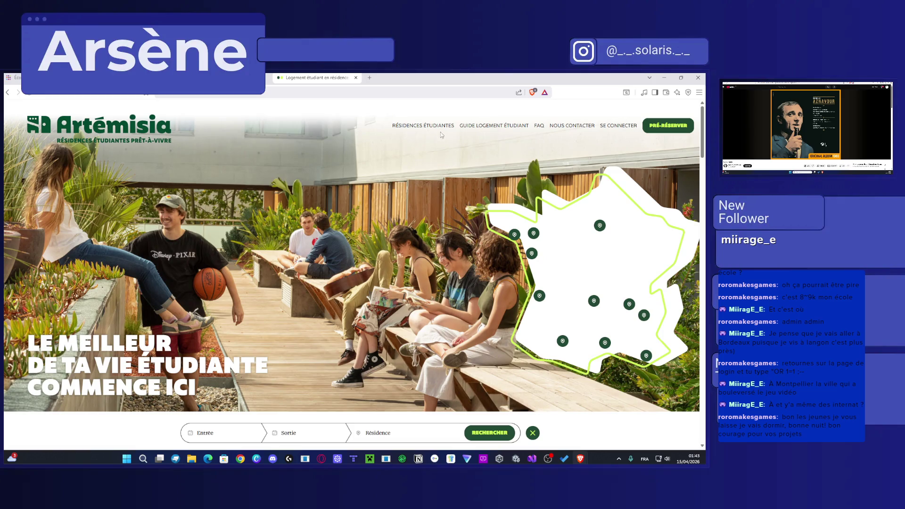
Step: Choose Bordeaux under Résidences étudiantes, open the Bordeaux Euratlantique page and enlarge its building photo
left_click(401, 128)
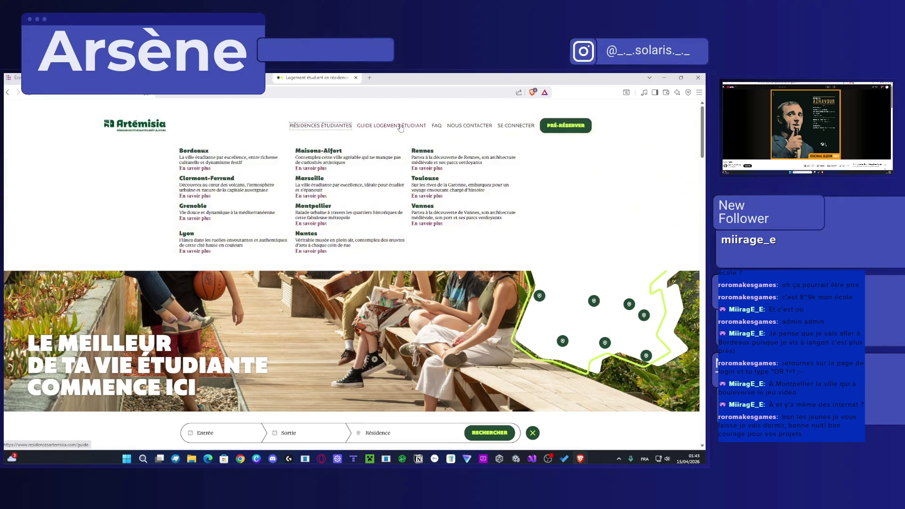
left_click(191, 151)
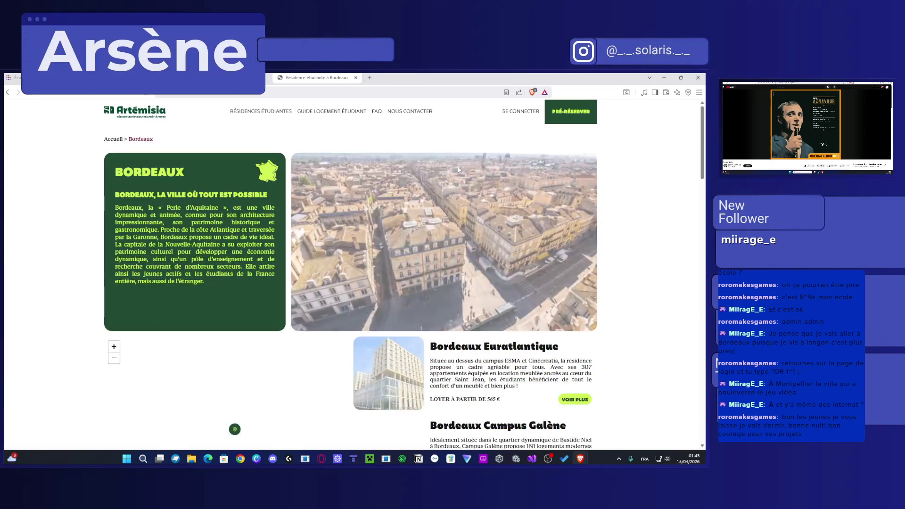
scroll(538, 371, "down", 3)
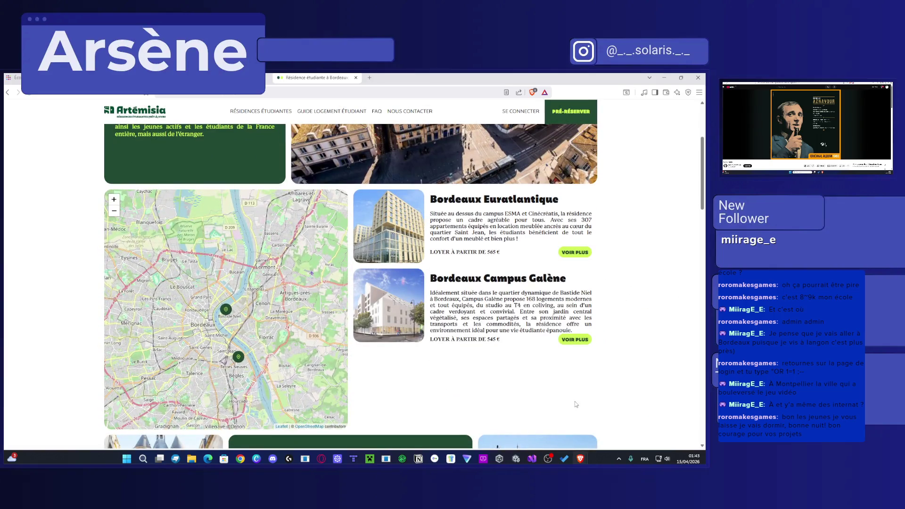
left_click(575, 252)
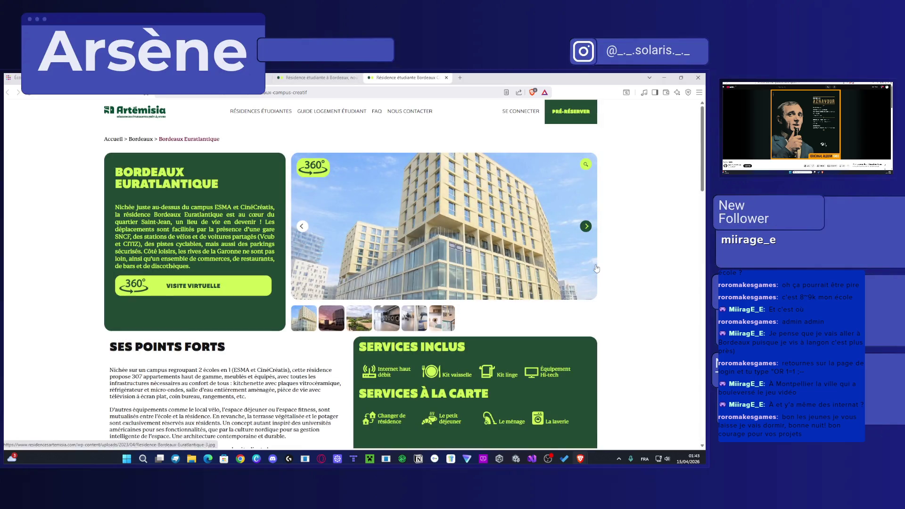
scroll(342, 270, "down", 1)
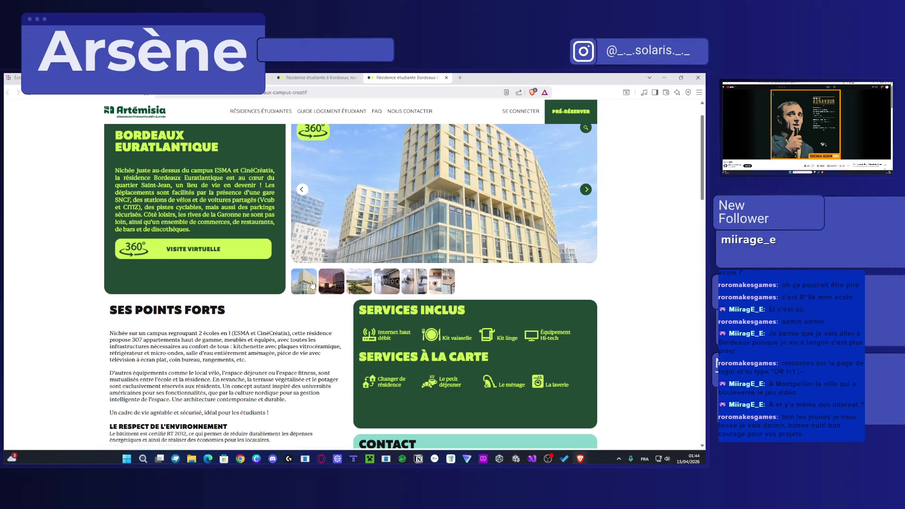
left_click(423, 260)
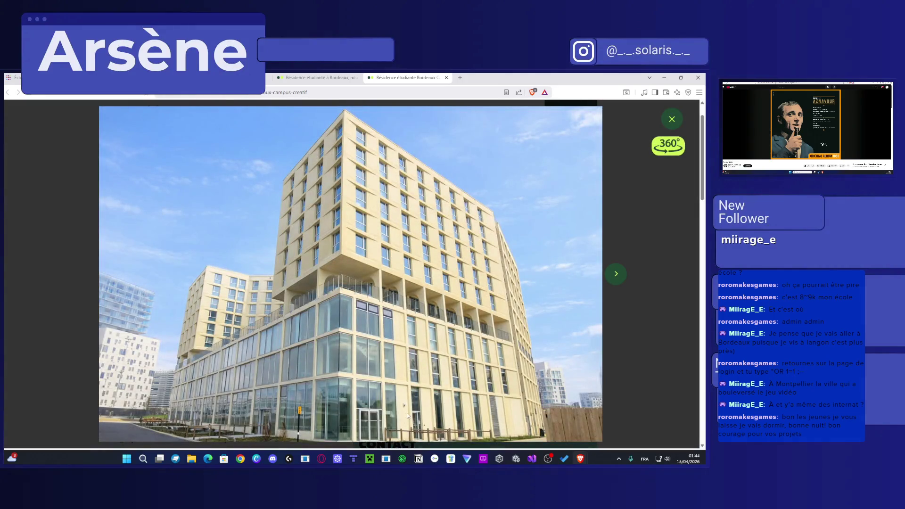
left_click(617, 275)
left_click(617, 276)
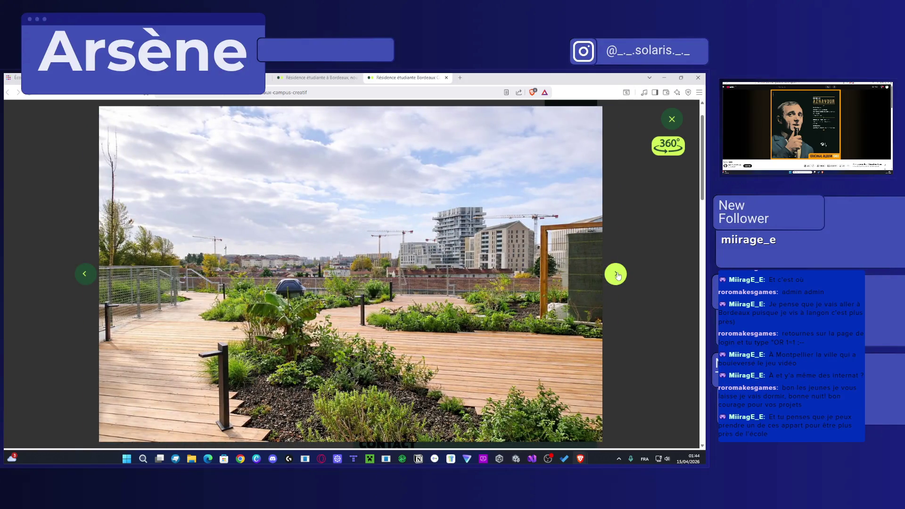
left_click(617, 276)
left_click(618, 275)
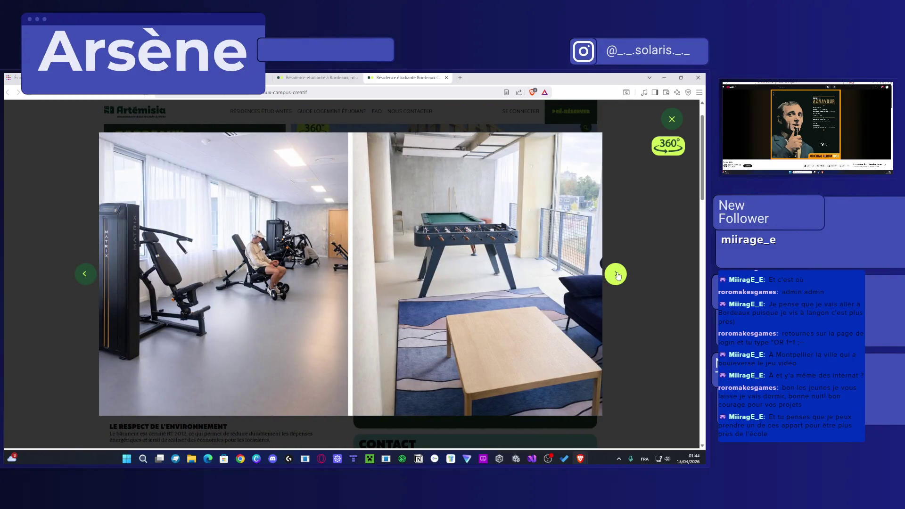
left_click(618, 276)
left_click(85, 273)
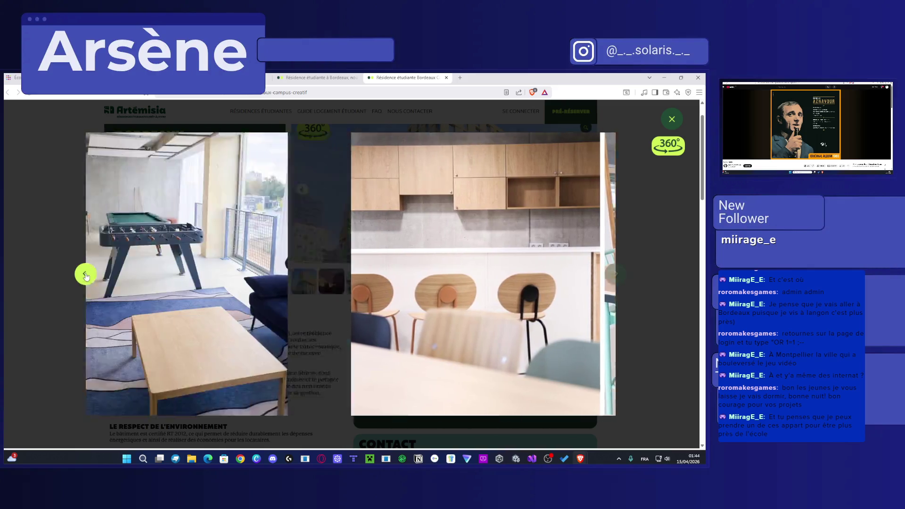
left_click(617, 272)
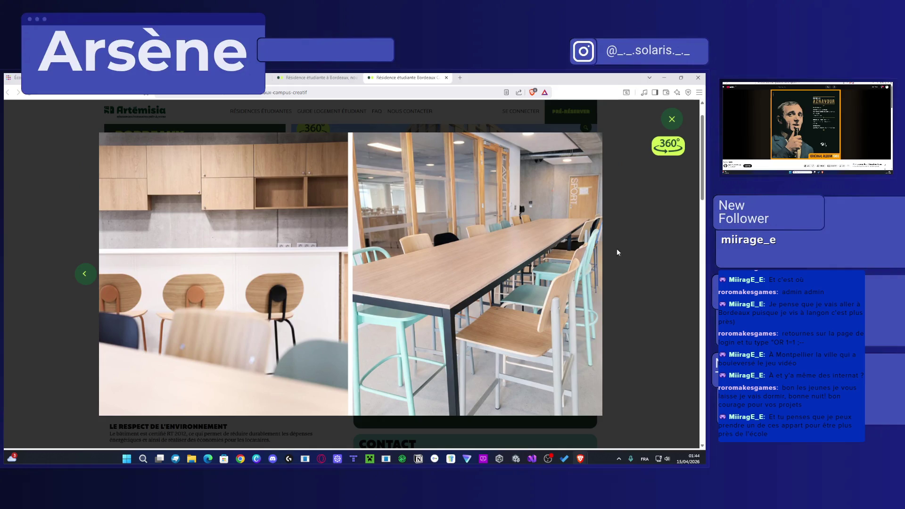
left_click(671, 120)
scroll(560, 303, "down", 6)
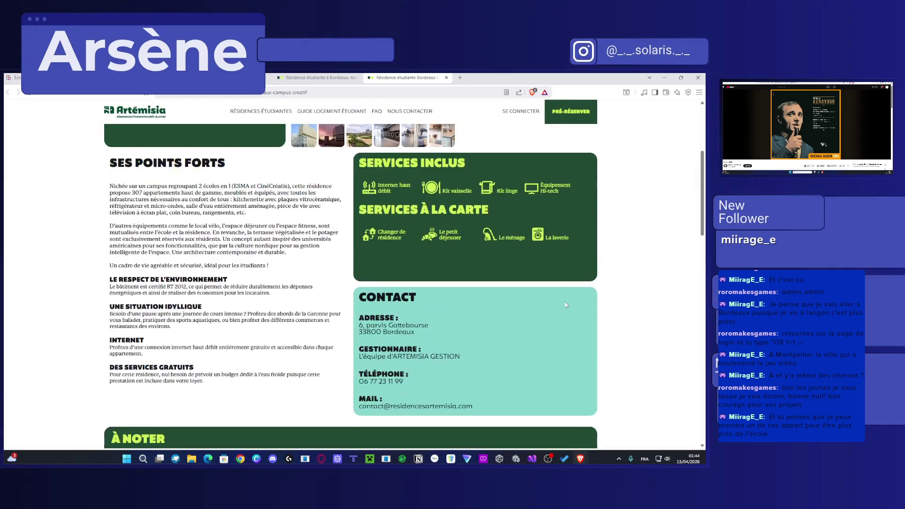
Step: Highlight and clear the À noter tenant obligations list, then enlarge the furnished studio photo
scroll(559, 303, "down", 5)
scroll(549, 299, "up", 2)
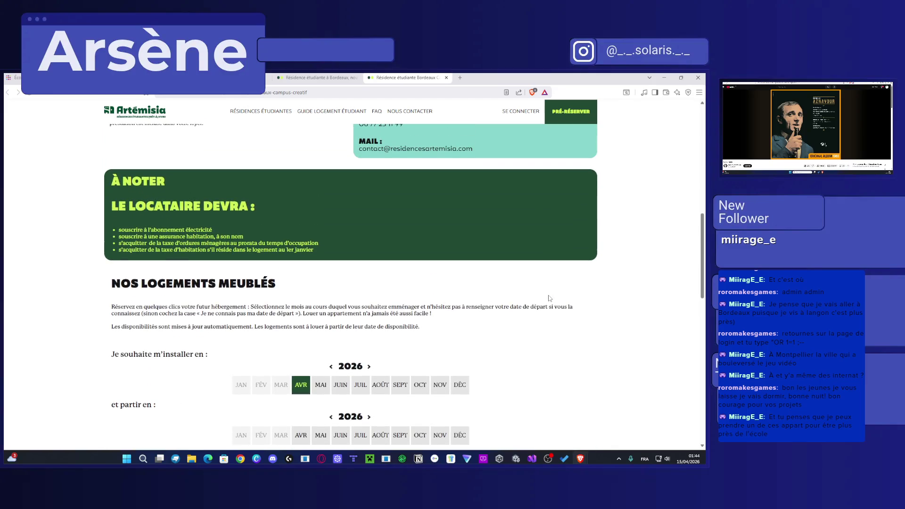
left_click_drag(139, 231, 337, 242)
left_click(338, 242)
scroll(338, 242, "down", 7)
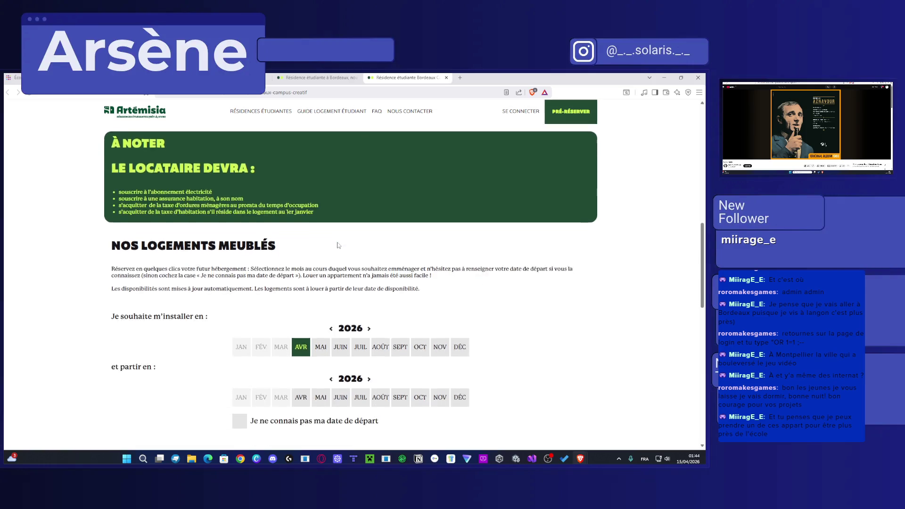
left_click(196, 253)
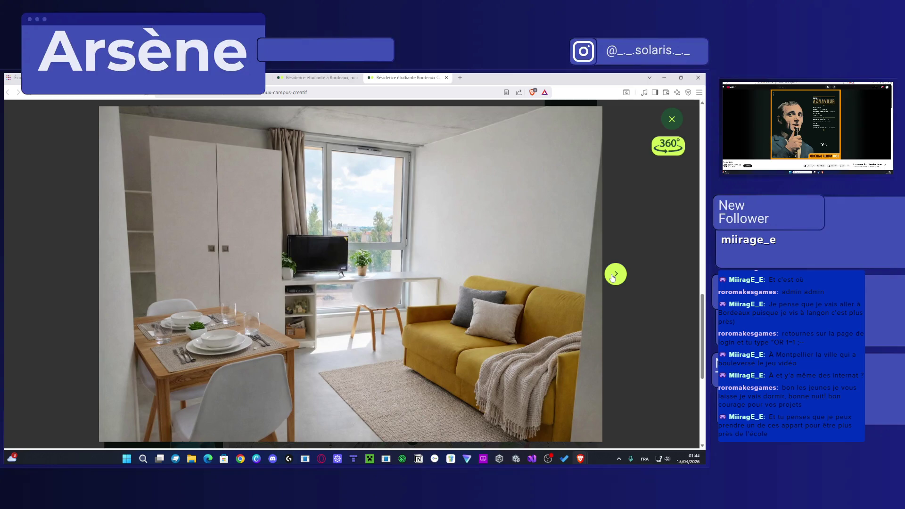
Step: Step forward through the studio photos, then back to the first living-area photo
left_click(613, 278)
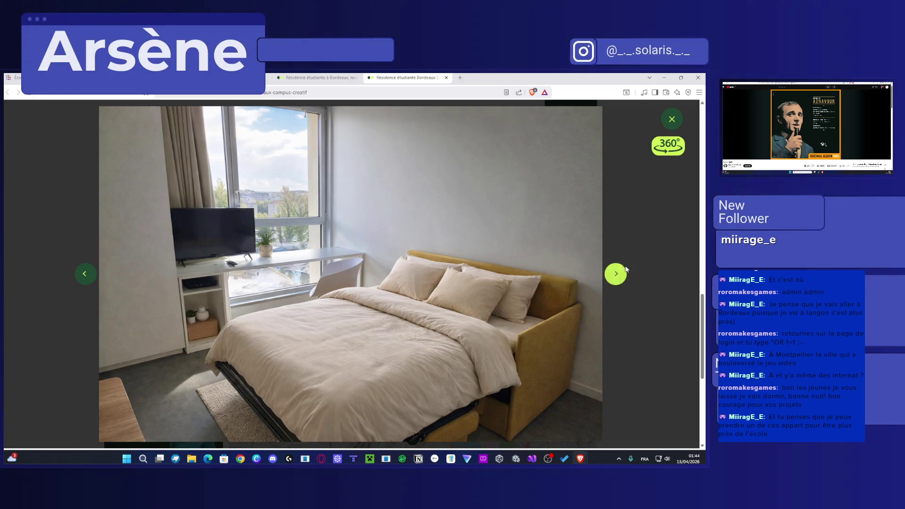
left_click(615, 274)
left_click(94, 271)
left_click(94, 270)
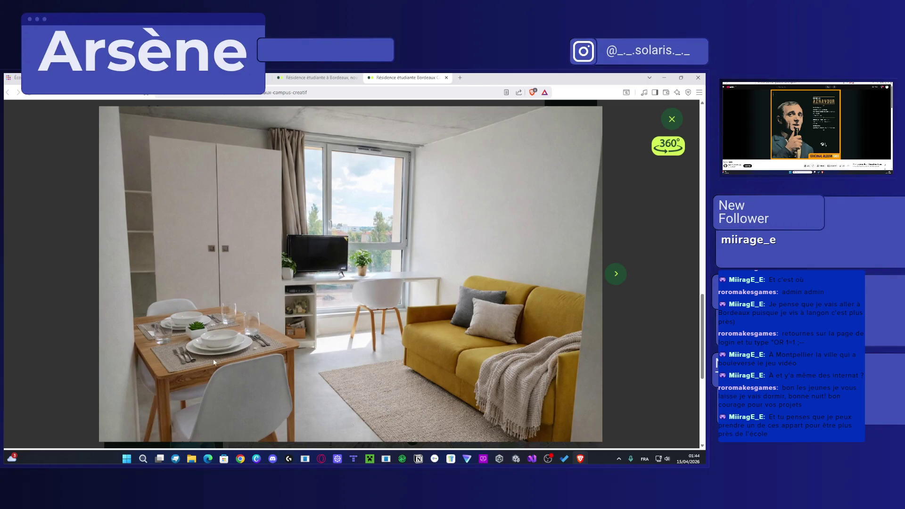
Step: Advance through the bedroom, red sofa, kitchenette and bathroom photos, then close the gallery
left_click(616, 274)
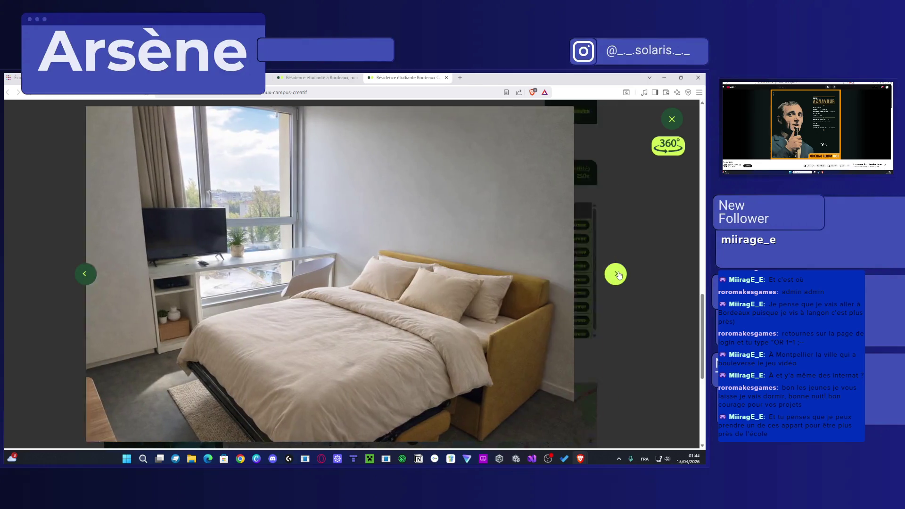
left_click(618, 275)
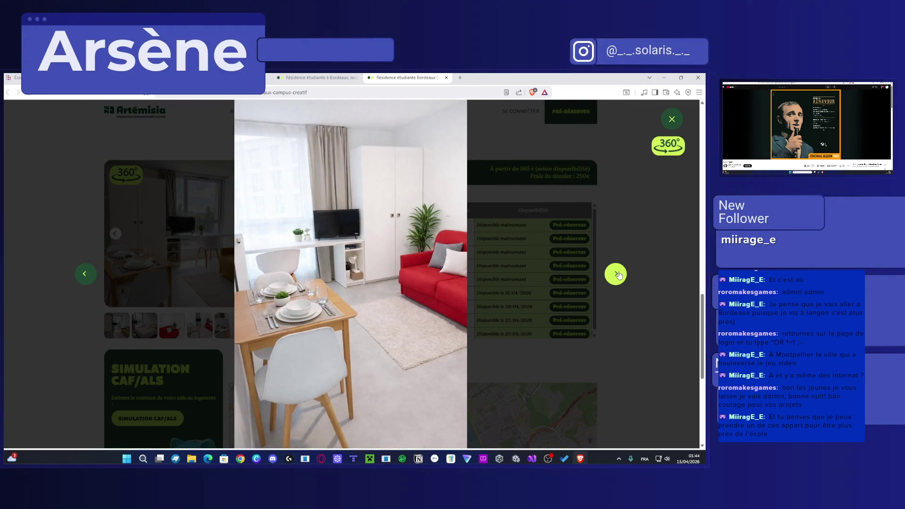
left_click(617, 275)
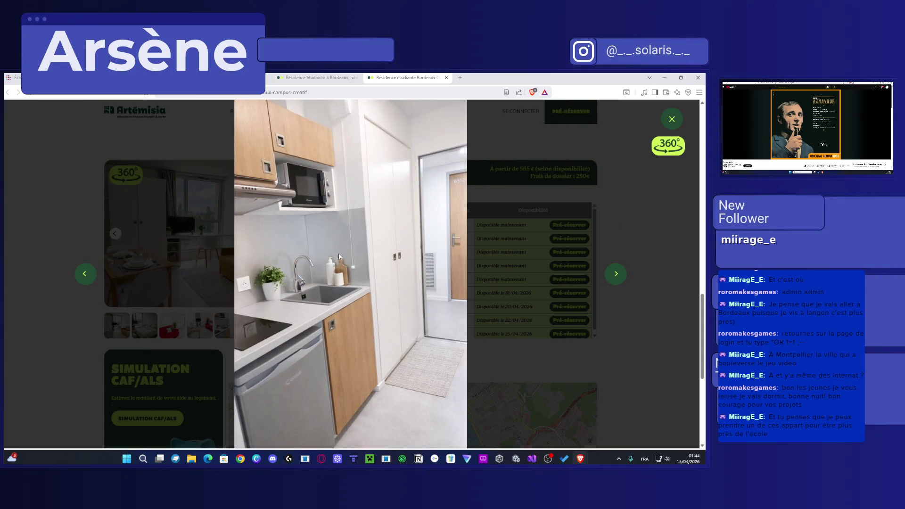
left_click(613, 271)
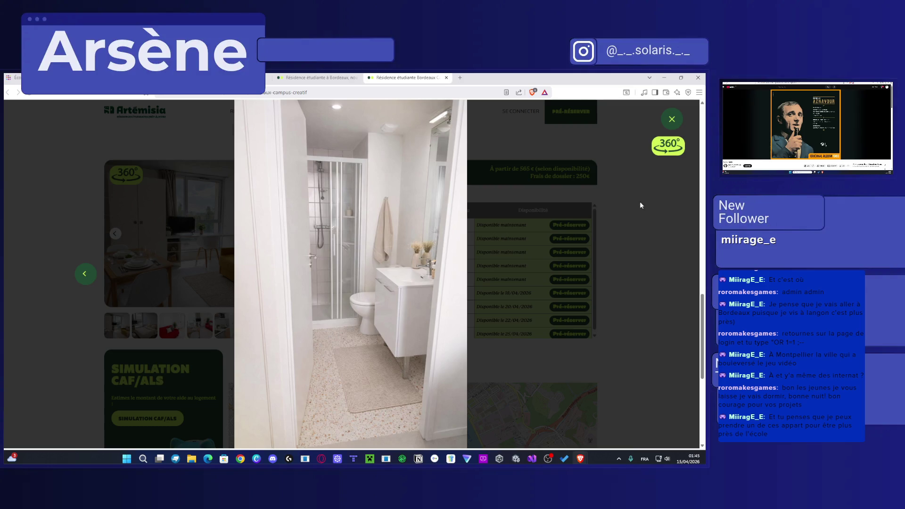
left_click(672, 119)
scroll(537, 327, "down", 1)
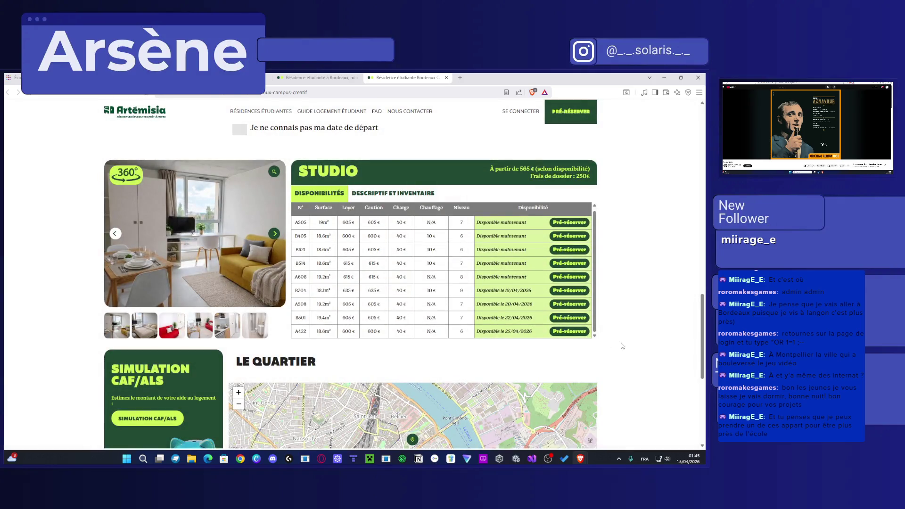
Step: Highlight the studio A505 and B405 availability rows, then return to the Bordeaux residences tab
left_click_drag(314, 223, 452, 229)
left_click(376, 232)
left_click_drag(317, 235, 362, 238)
scroll(330, 293, "down", 5)
scroll(325, 298, "down", 1)
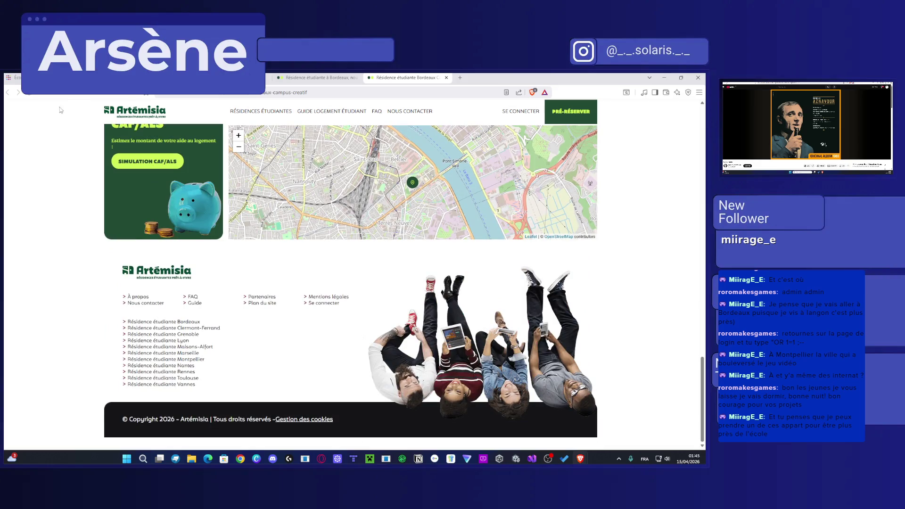
left_click(287, 76)
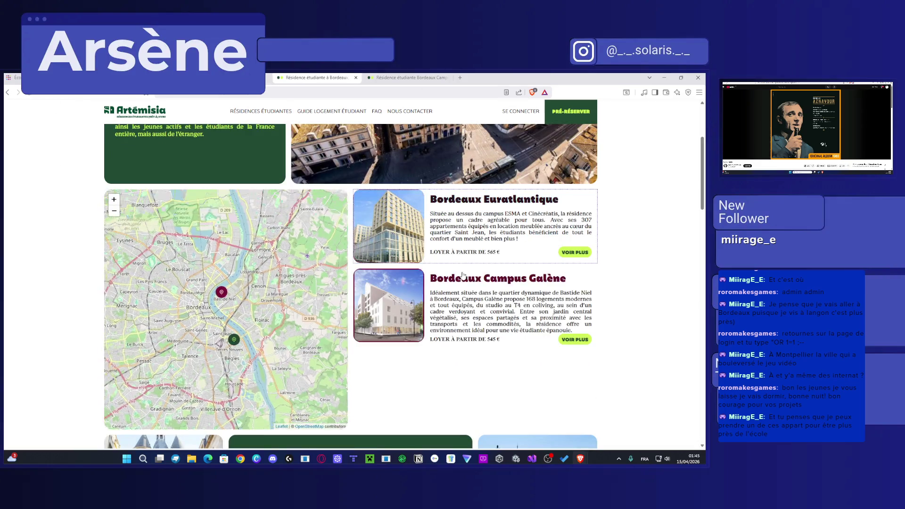
Step: Open the Bordeaux Campus Galène page and page through its studio photos in the lightbox
left_click(482, 289)
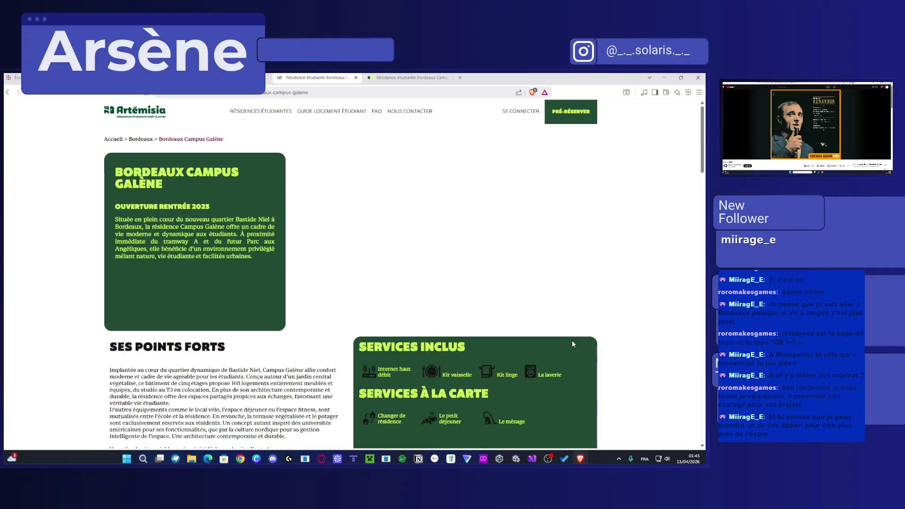
scroll(355, 289, "down", 5)
scroll(354, 288, "down", 10)
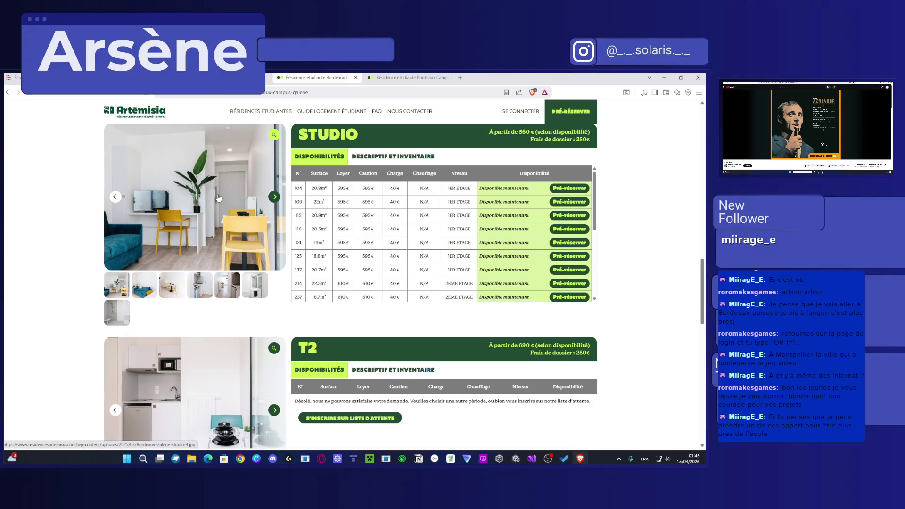
left_click(218, 198)
left_click(616, 273)
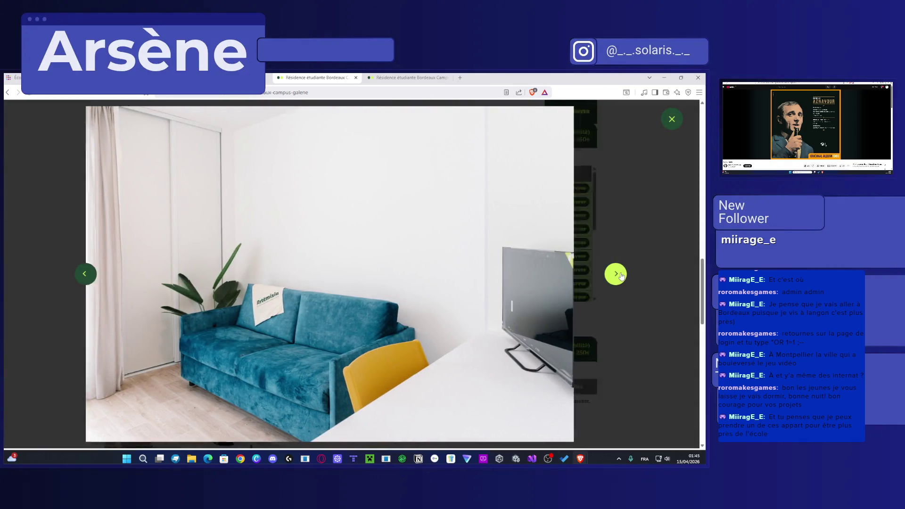
left_click(616, 274)
left_click(616, 274)
left_click(616, 274)
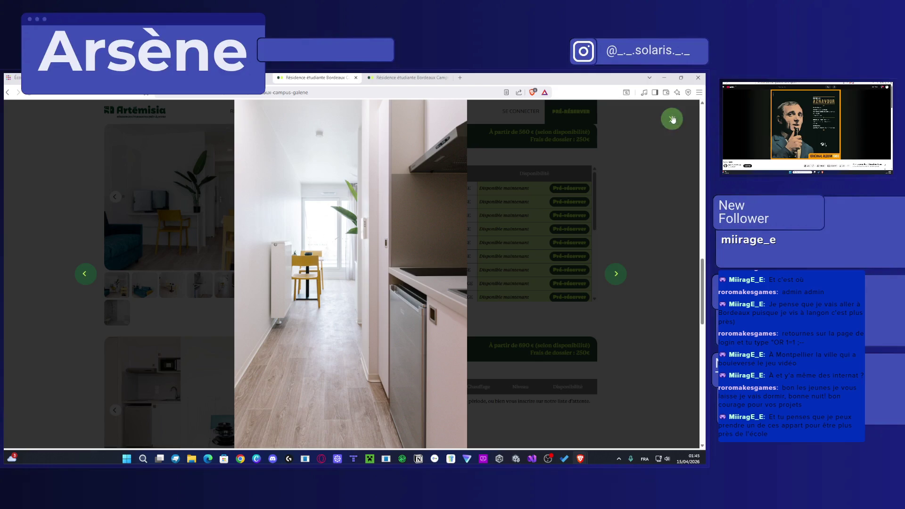
left_click(672, 120)
Step: Switch back to the ESMA Rennes campus tab, where a prompt to close all 5 tabs appears
scroll(346, 142, "up", 10)
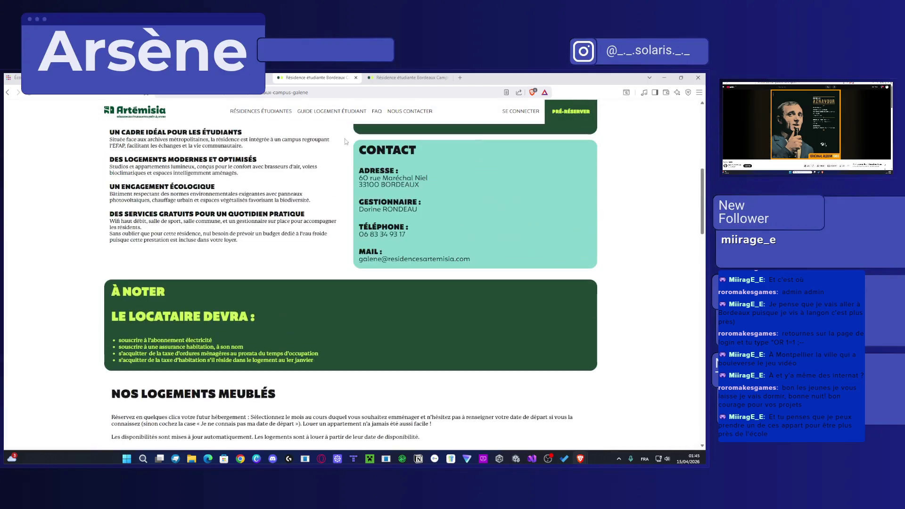
key("ctrl+shift+Tab")
scroll(371, 136, "down", 15)
scroll(365, 285, "up", 10)
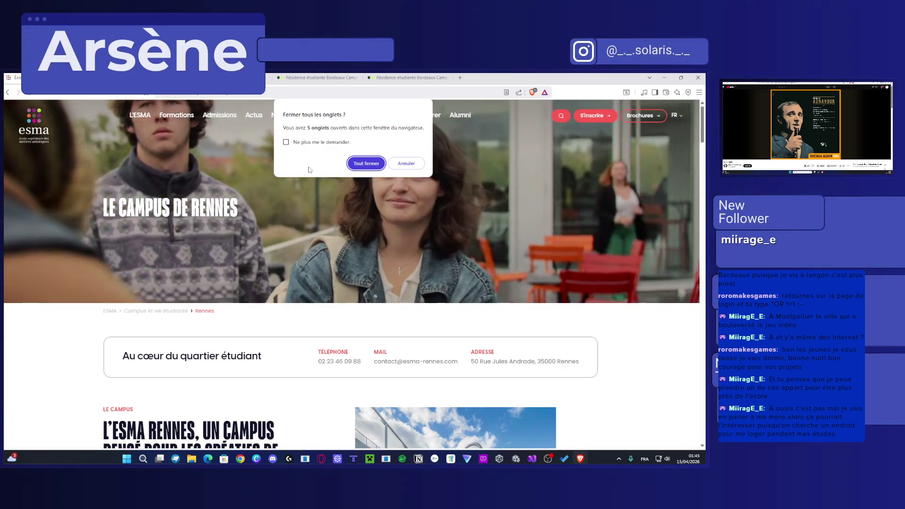
Step: Cancel the close-all-tabs prompt and return to the Artémisia Campus Galène residence page
left_click(396, 162)
key("ctrl+Tab")
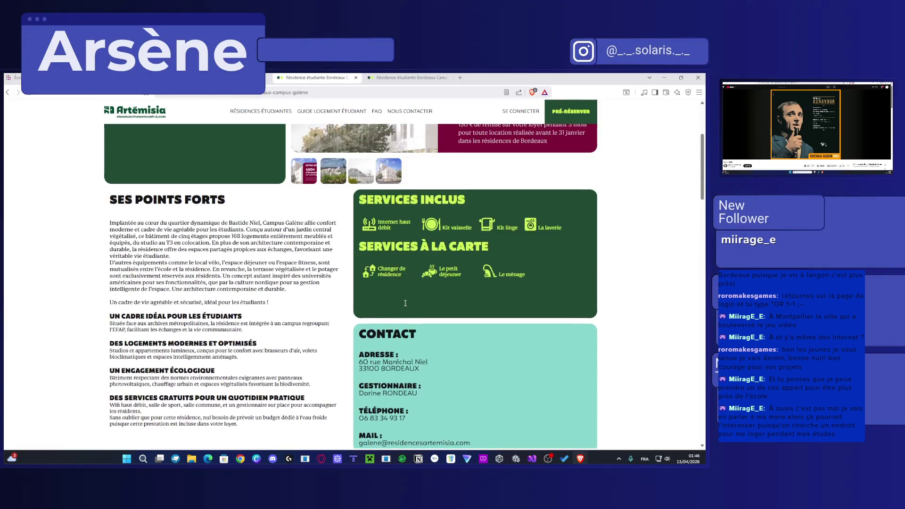
scroll(405, 303, "up", 3)
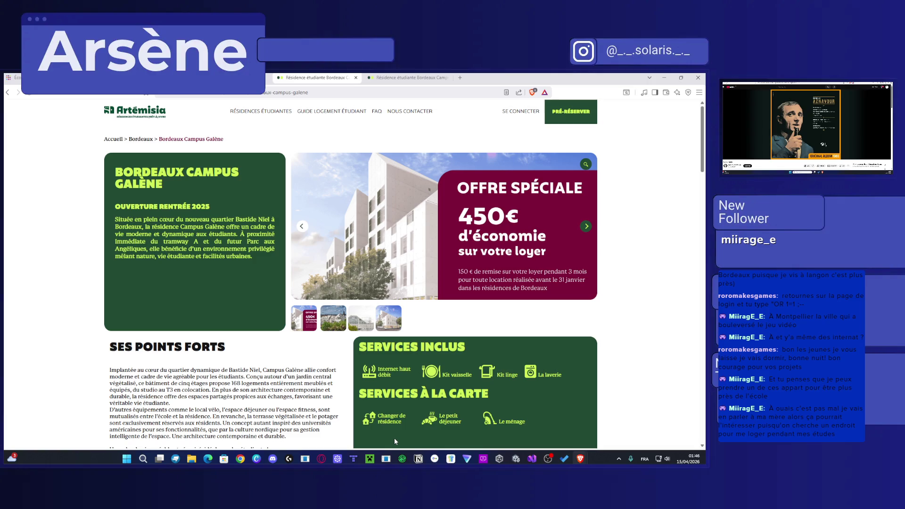
scroll(412, 435, "down", 2)
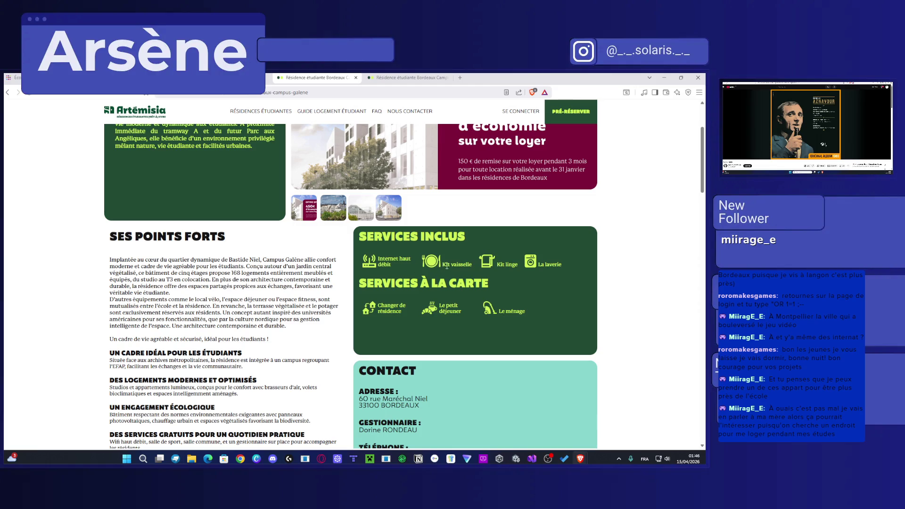
left_click_drag(500, 265, 518, 264)
left_click(562, 266)
Step: Scroll through the residence page, then close both Artémisia residence tabs
scroll(591, 277, "down", 4)
scroll(582, 291, "down", 7)
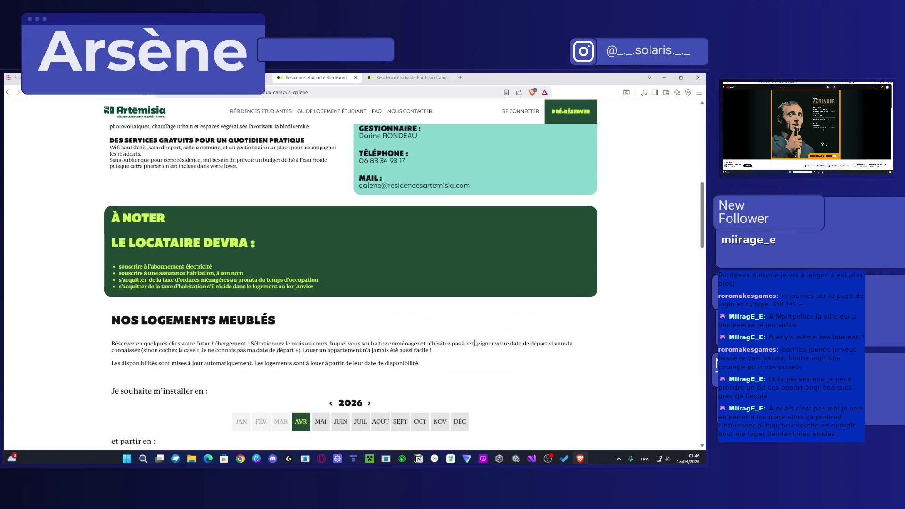
scroll(629, 320, "down", 5)
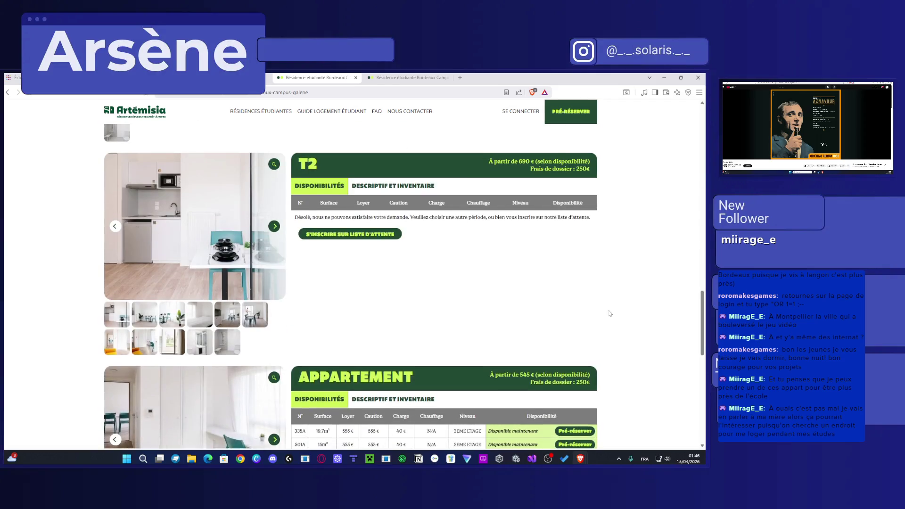
scroll(613, 319, "down", 6)
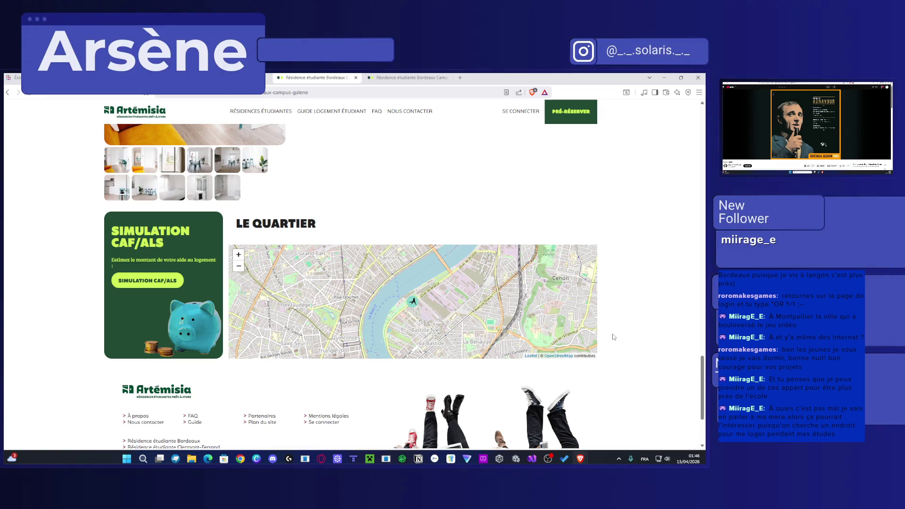
scroll(650, 317, "down", 3)
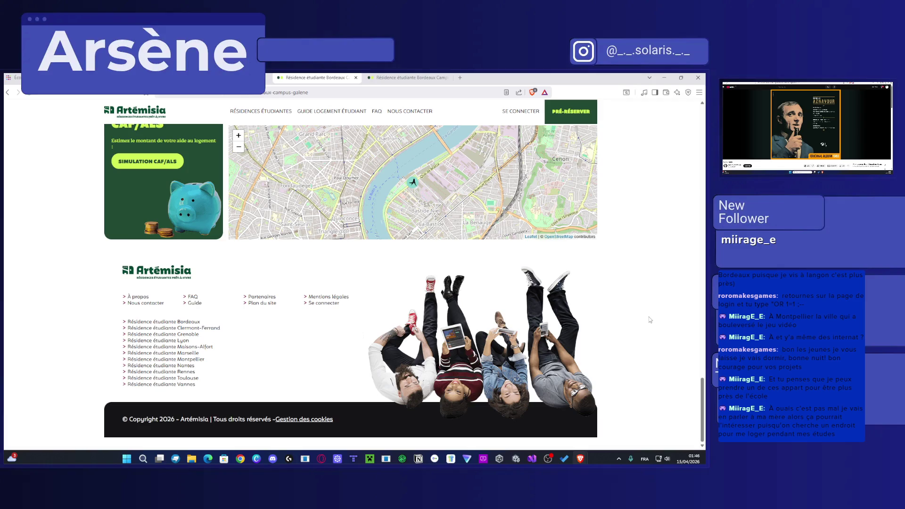
scroll(650, 320, "up", 15)
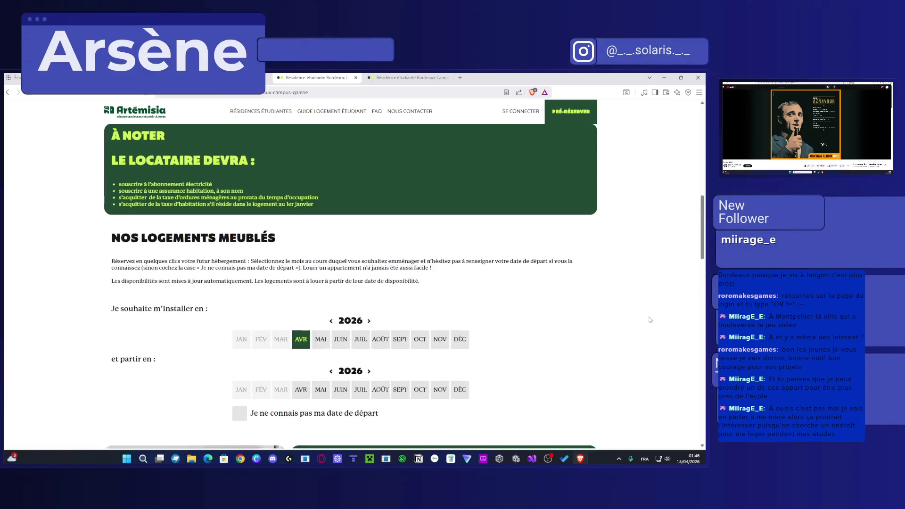
scroll(650, 320, "up", 10)
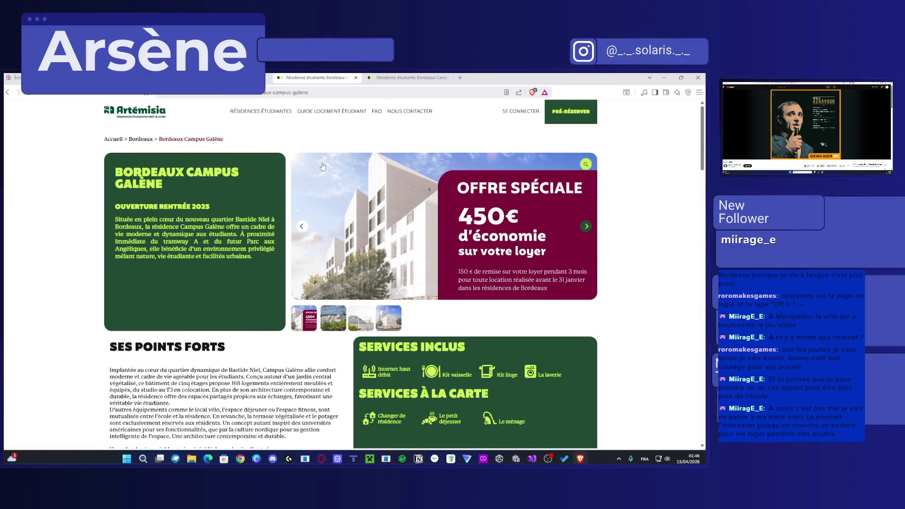
left_click(356, 78)
left_click(356, 77)
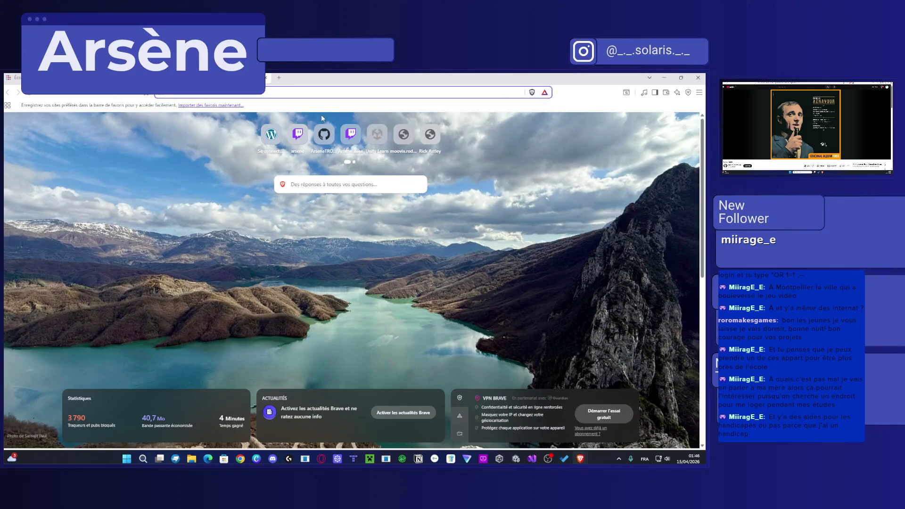
Step: Open and then dismiss the context menu on the new-tab page
right_click(253, 115)
left_click(238, 126)
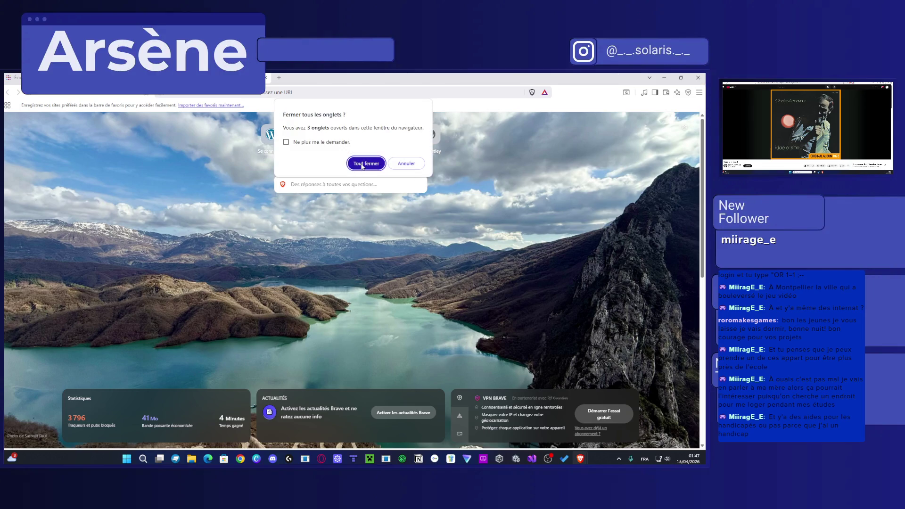
Step: Confirm 'Tout fermer' for the browser tabs and view PlayerMovement.cs's Update method
left_click(362, 162)
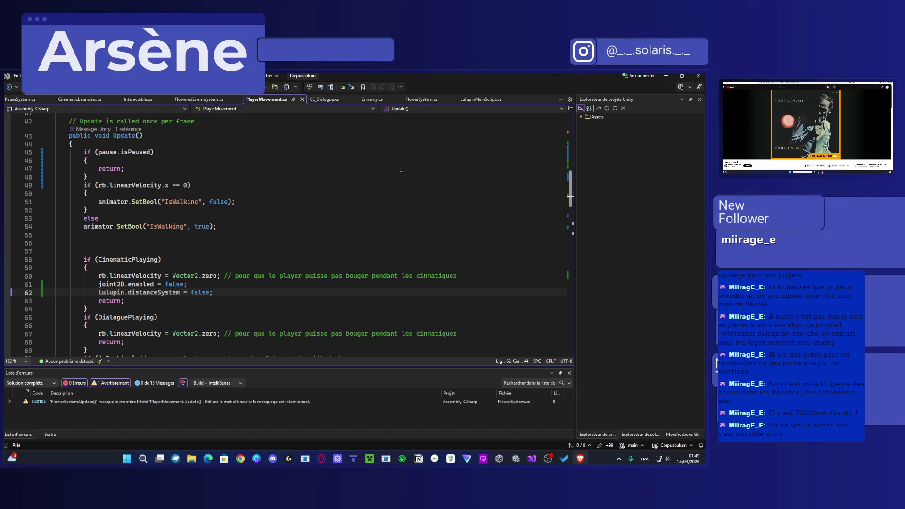
scroll(353, 245, "down", 2)
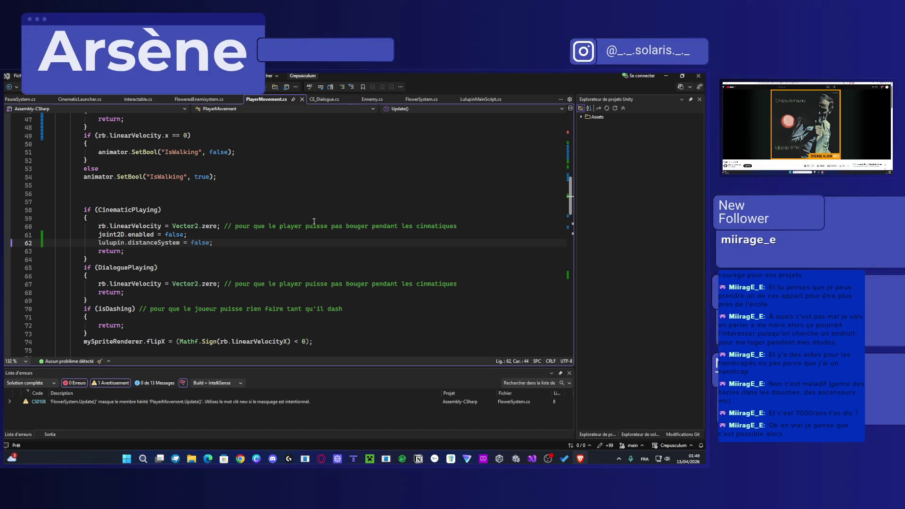
Step: Add an else block after the CinematicPlaying block and paste its three statements inside
left_click_drag(227, 245, 98, 243)
left_click(97, 259)
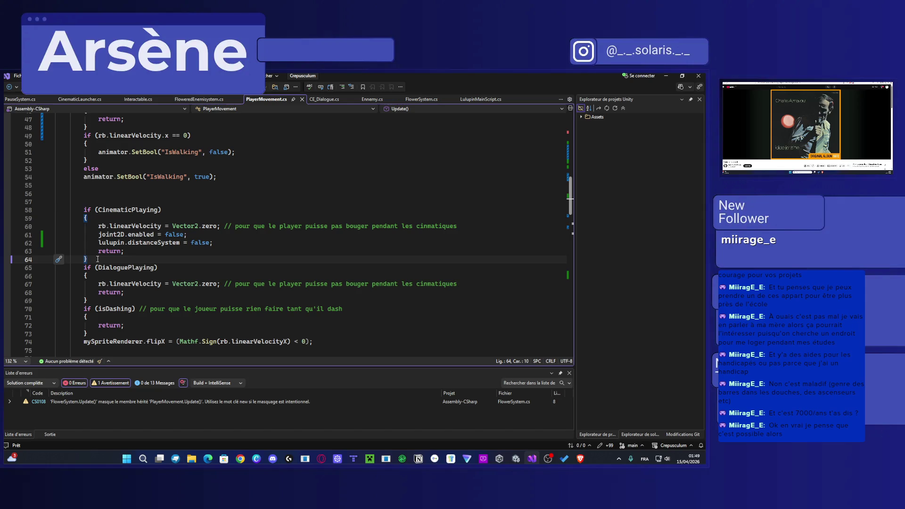
key("Return")
type("else")
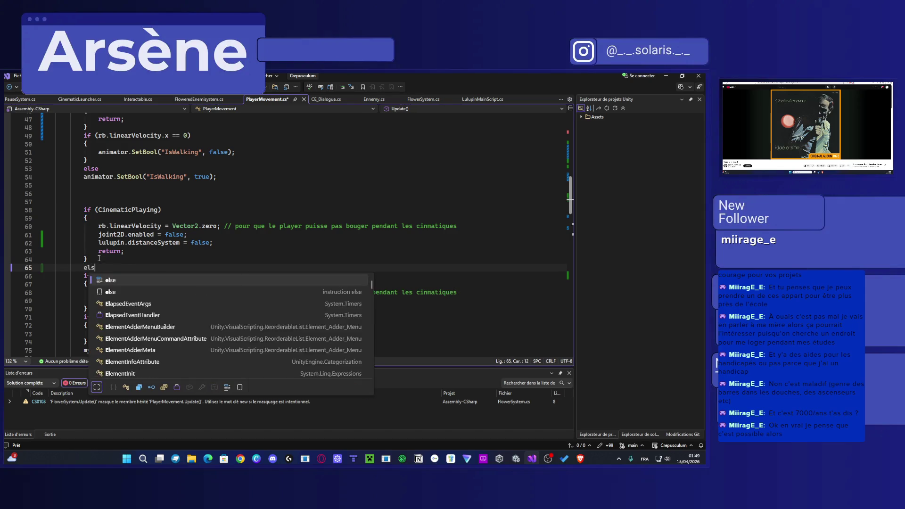
key("Return")
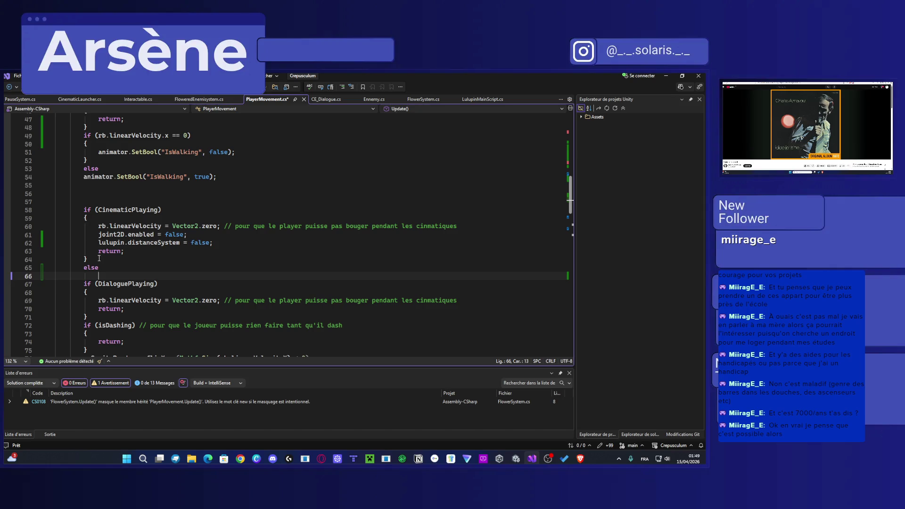
mouse_move(216, 243)
left_mouse_down()
mouse_move(100, 235)
mouse_move(99, 227)
left_mouse_up()
key("ctrl+c")
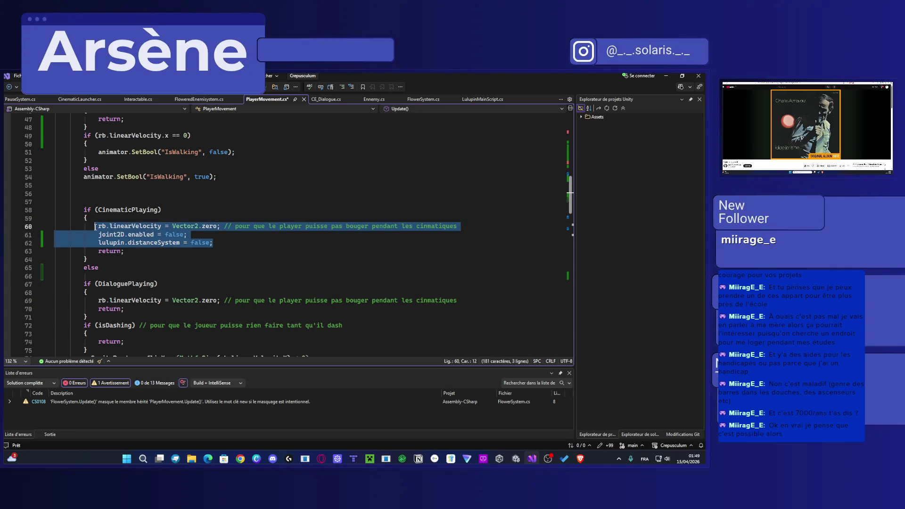
left_click(123, 273)
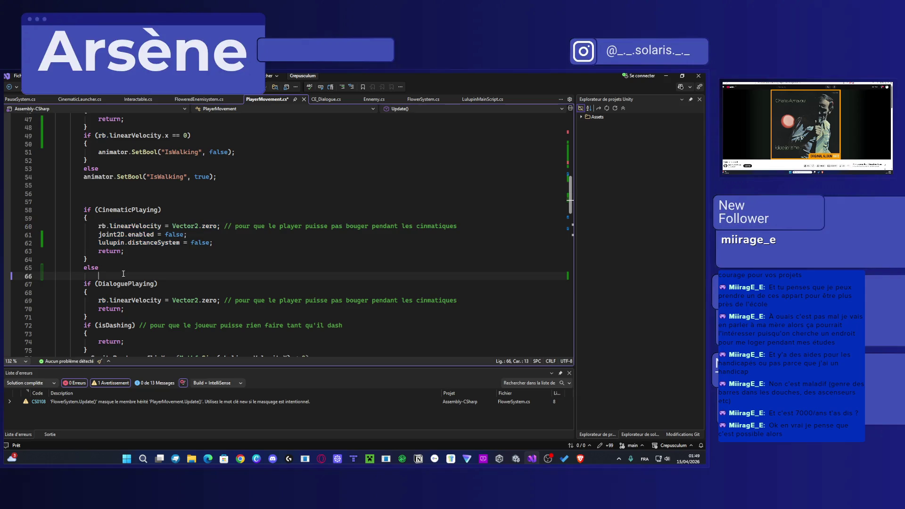
type("{")
key("Return")
key("ctrl+v")
Step: Delete the pasted velocity line, change lines 67 and 68 from false to true, and save
triple_click(115, 285)
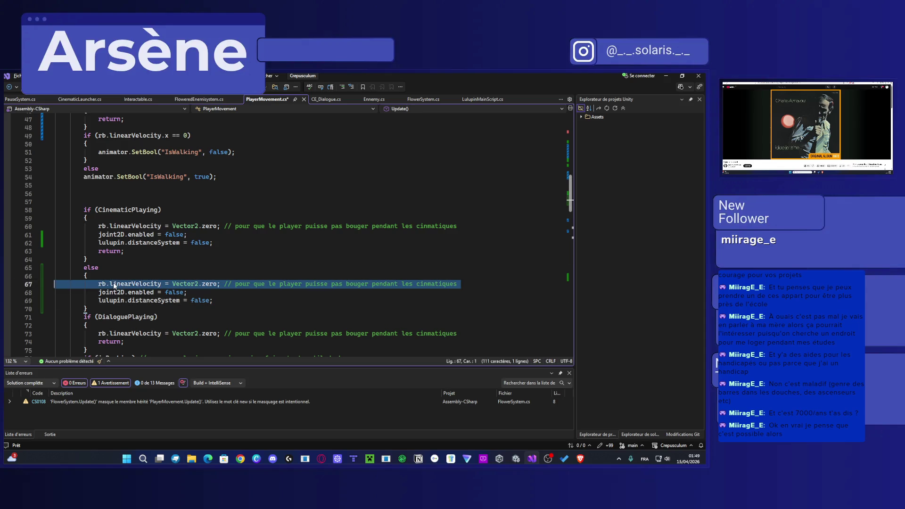
key("Delete")
double_click(174, 283)
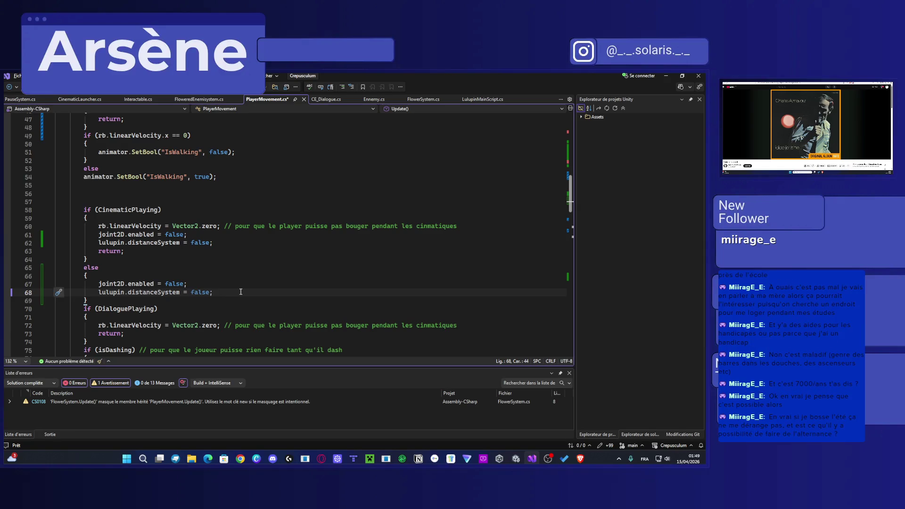
left_click_drag(215, 292, 61, 285)
double_click(173, 283)
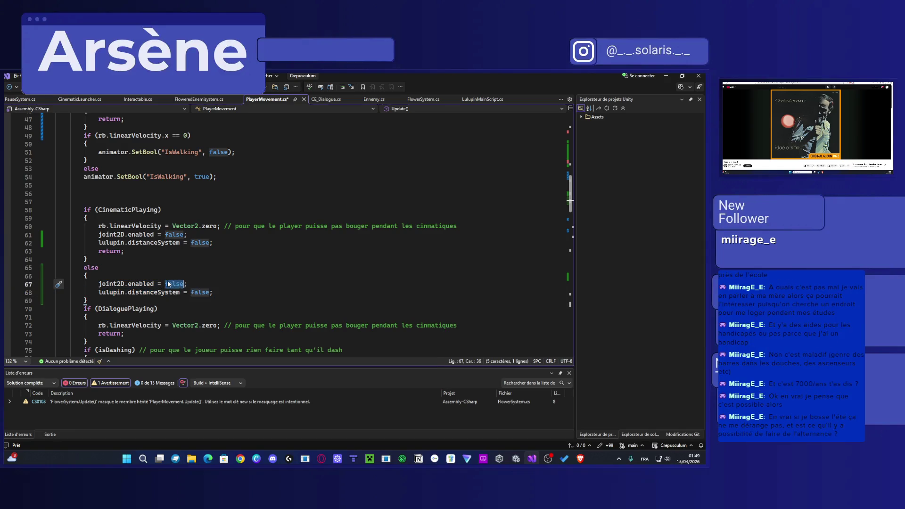
type("true")
key("Escape")
double_click(202, 292)
type("true")
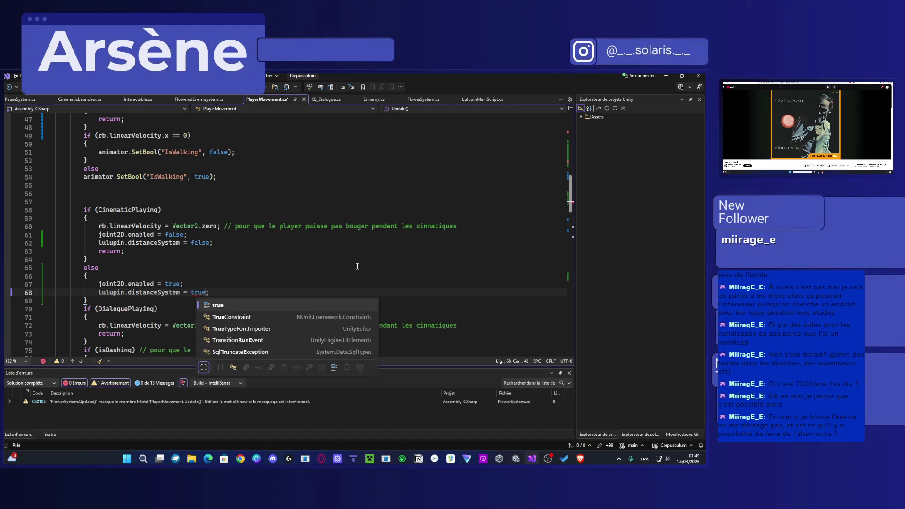
key("ctrl+s")
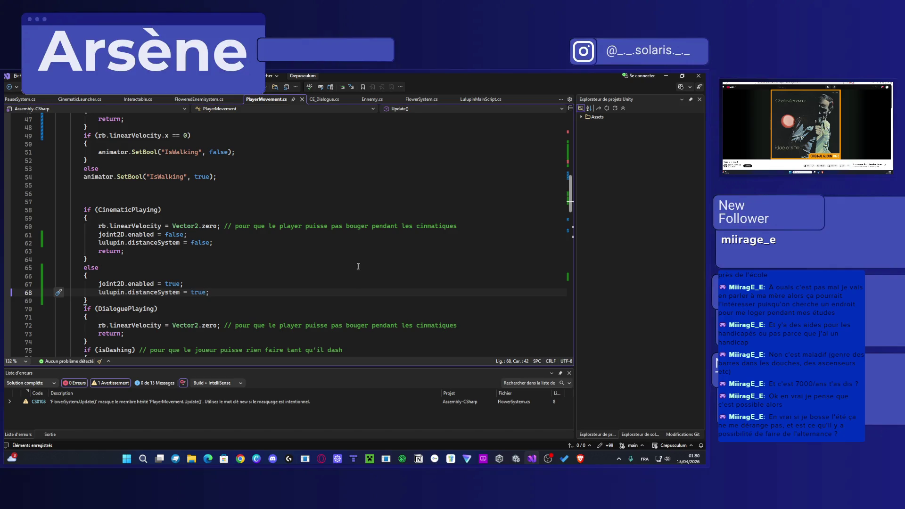
left_click(666, 75)
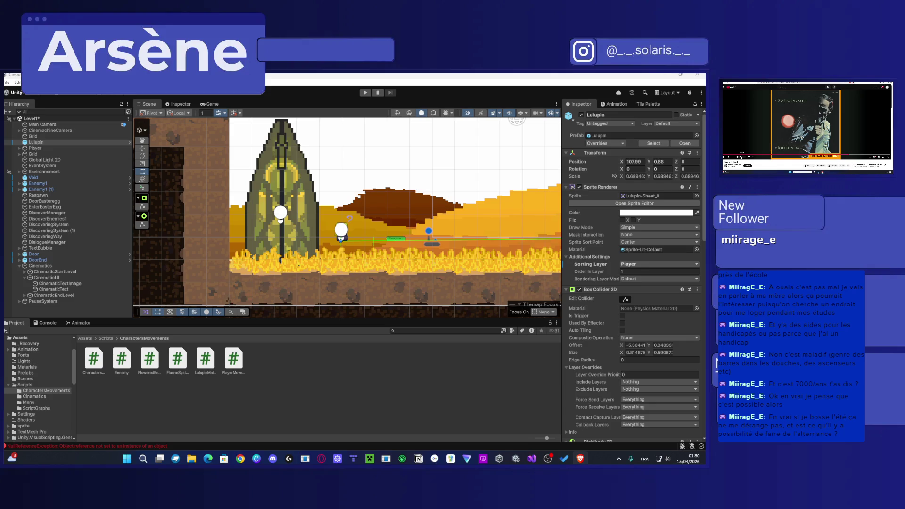
Step: Raise the Enemy to Y 0.4 and shrink its scale from 4.81 to about 3.79
scroll(412, 228, "down", 5)
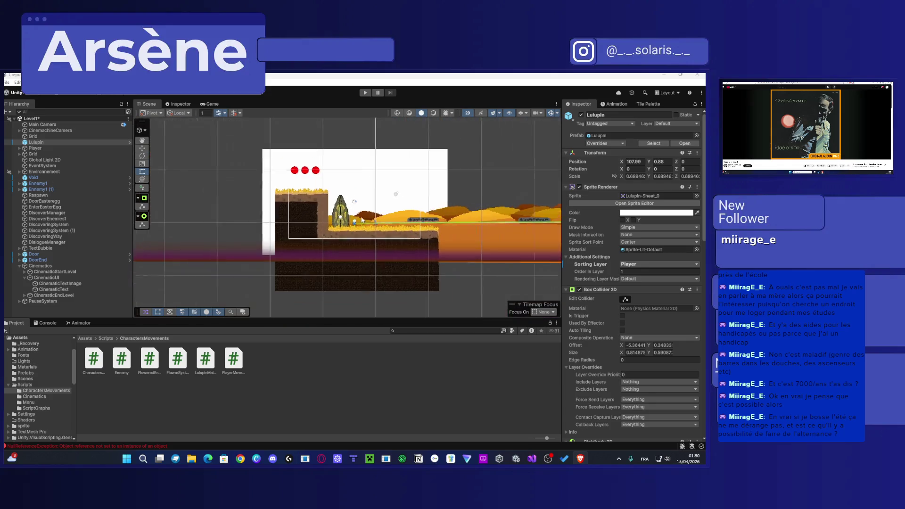
scroll(411, 228, "down", 2)
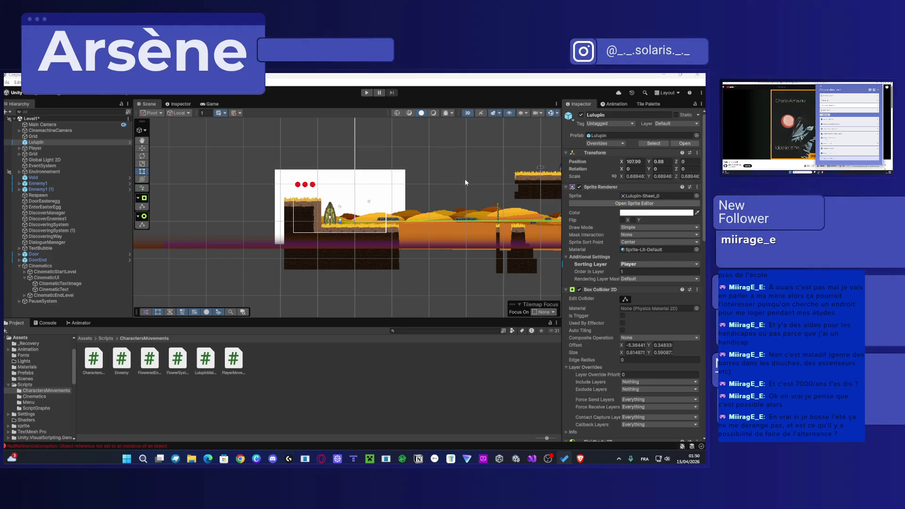
scroll(253, 217, "up", 6)
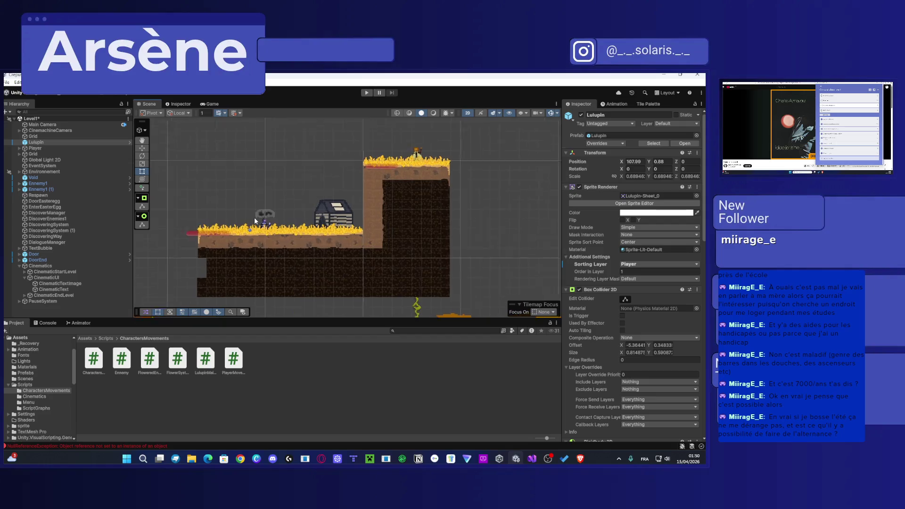
scroll(253, 217, "up", 3)
key("End")
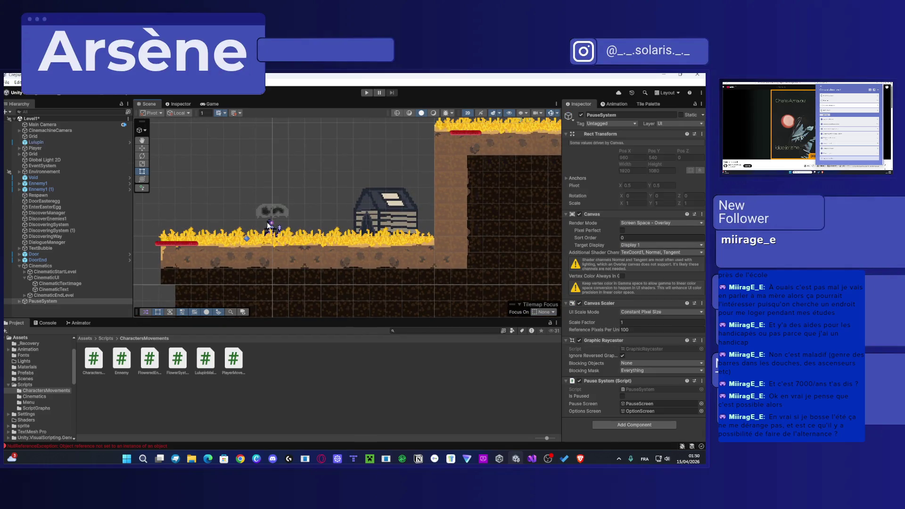
left_click(271, 226)
left_click(273, 226)
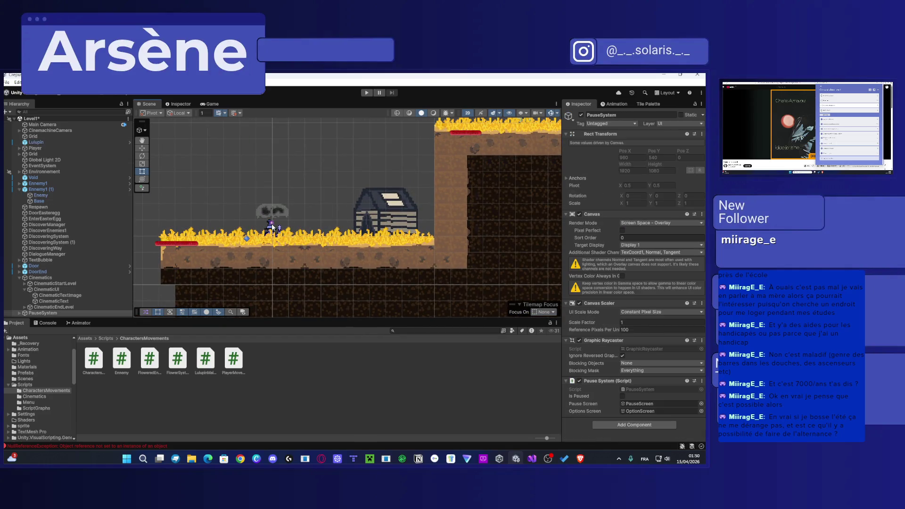
left_click(272, 226)
key("w")
scroll(272, 224, "up", 2)
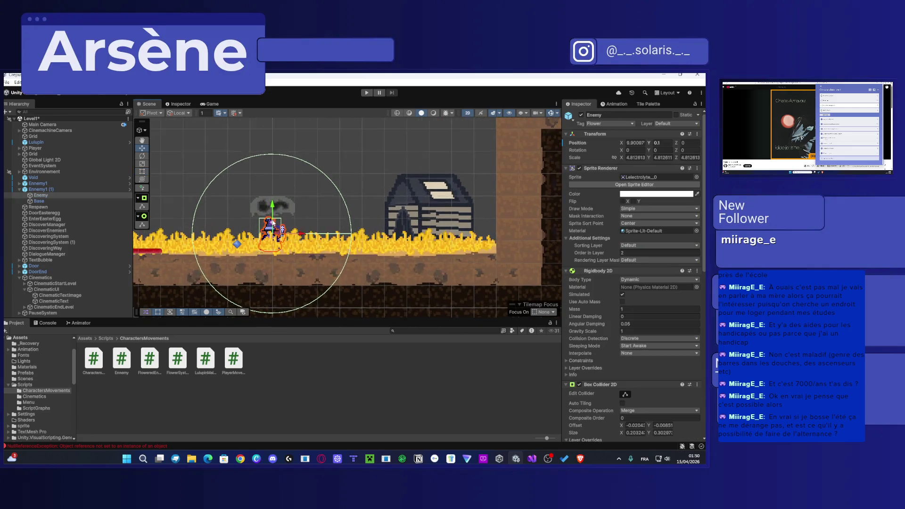
scroll(272, 222, "up", 1)
mouse_move(273, 221)
left_mouse_down()
mouse_move(285, 219)
mouse_move(273, 229)
left_mouse_up()
key("r")
key("w")
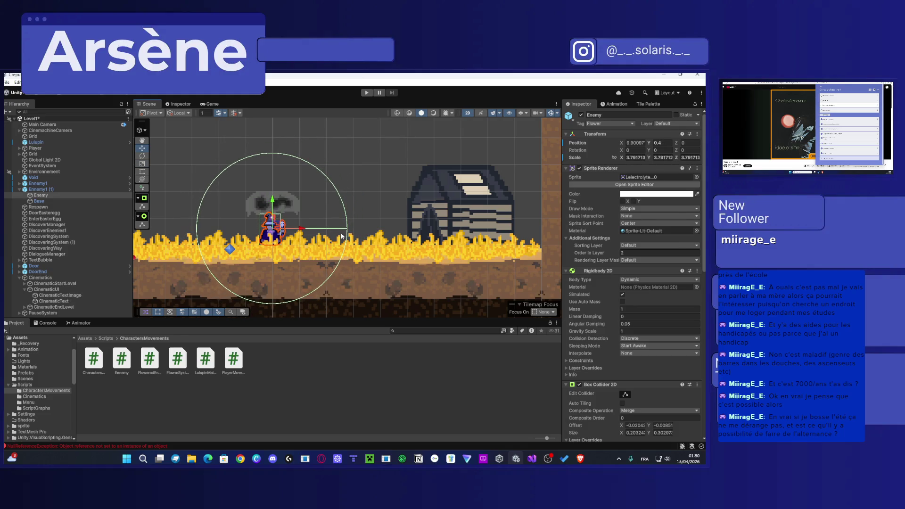
Step: Inspect the PauseSystem and CinematicUI objects, then reselect the Enemy and locate its Ennemy script
left_click(341, 237)
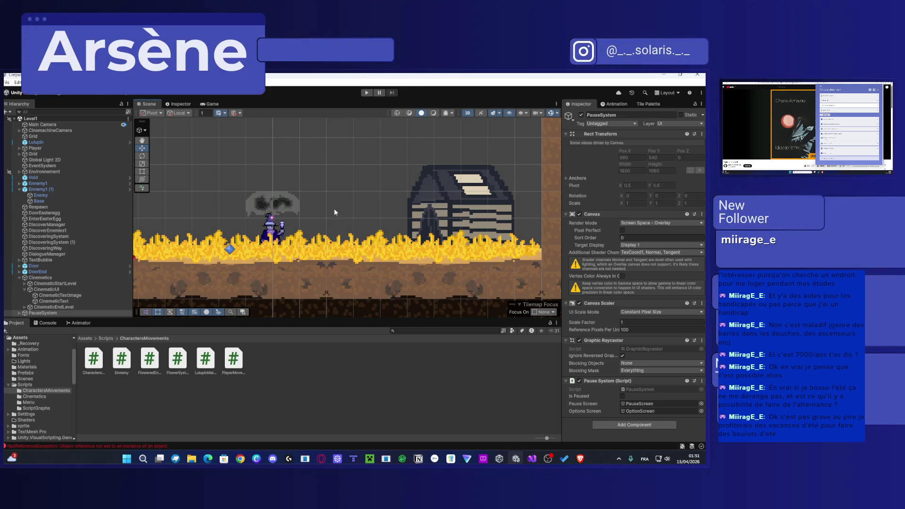
scroll(332, 230, "down", 3)
scroll(325, 238, "down", 2)
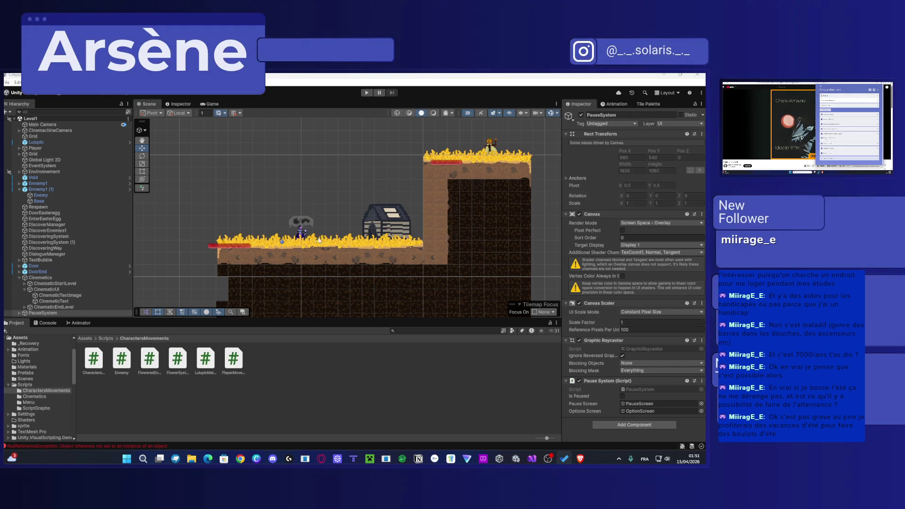
left_click(301, 231)
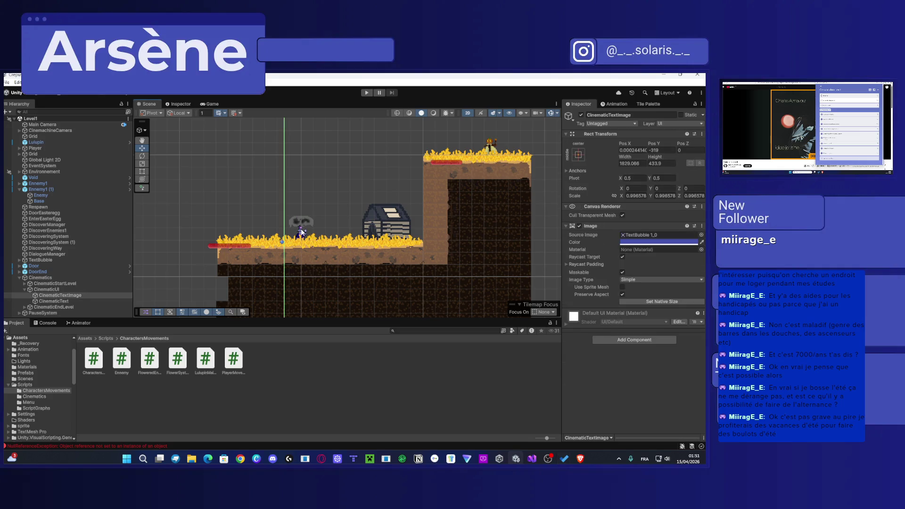
left_click(302, 232)
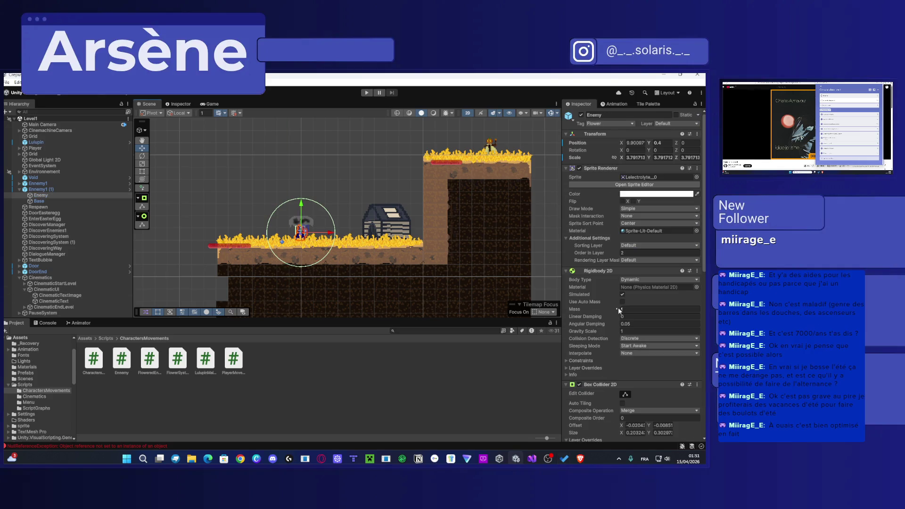
scroll(640, 265, "down", 6)
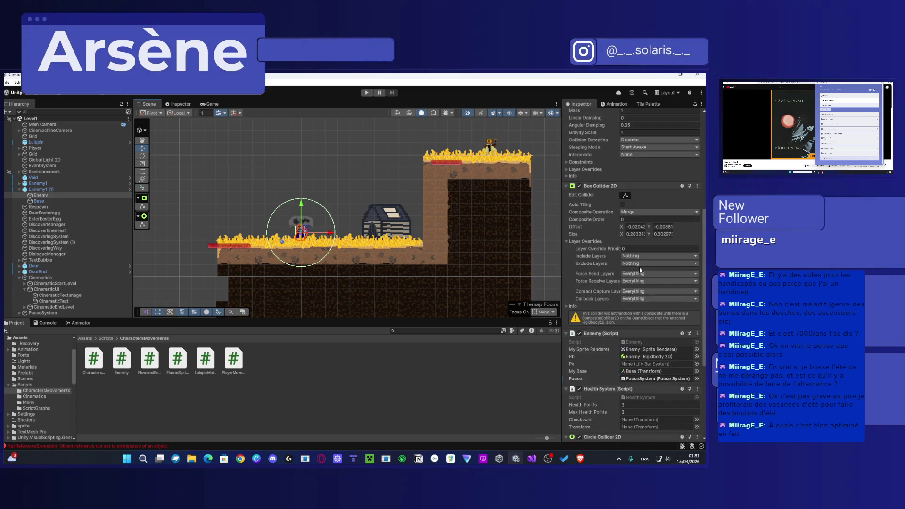
scroll(639, 267, "down", 1)
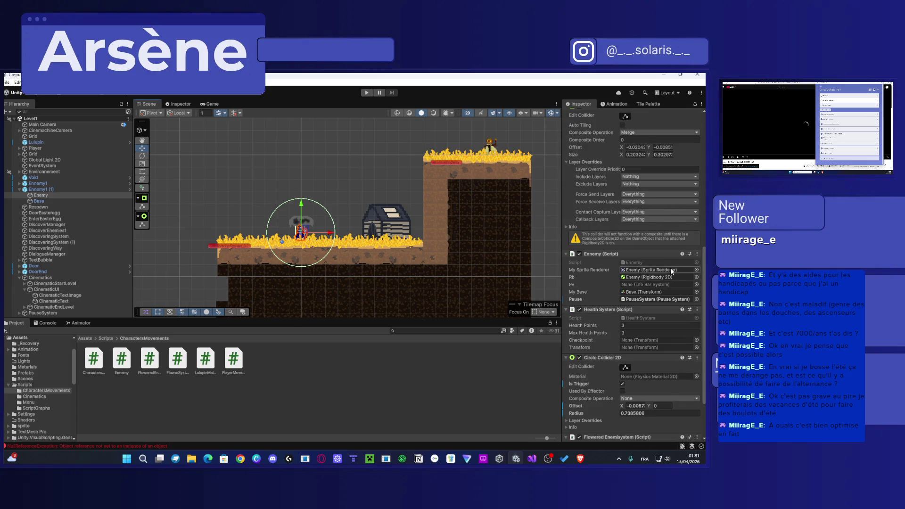
left_click(639, 260)
Step: Open Ennemy.cs and delete the old return-to-base movement lines 39–41 in the Path coroutine
double_click(639, 259)
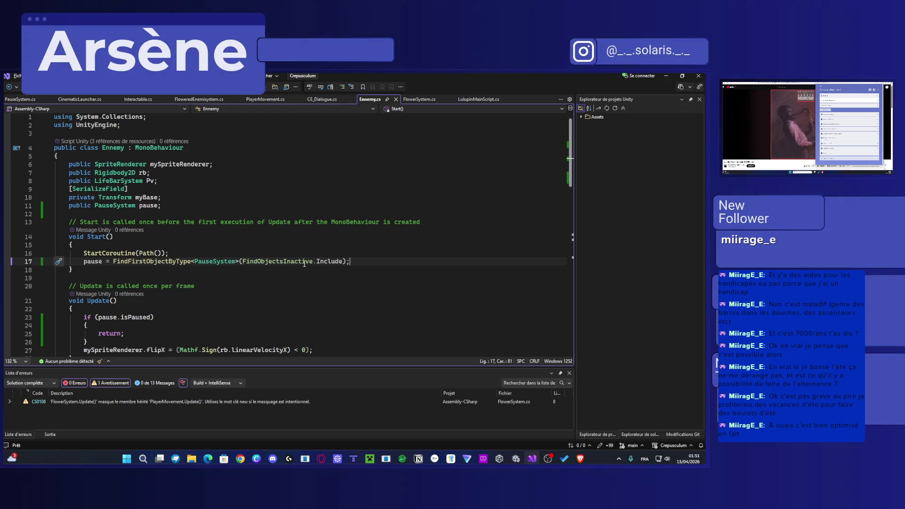
scroll(304, 264, "down", 2)
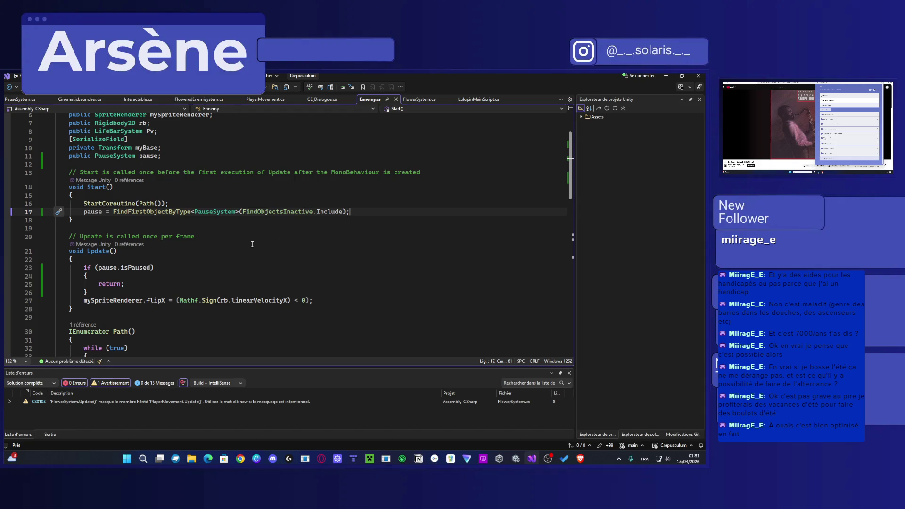
scroll(216, 269, "down", 2)
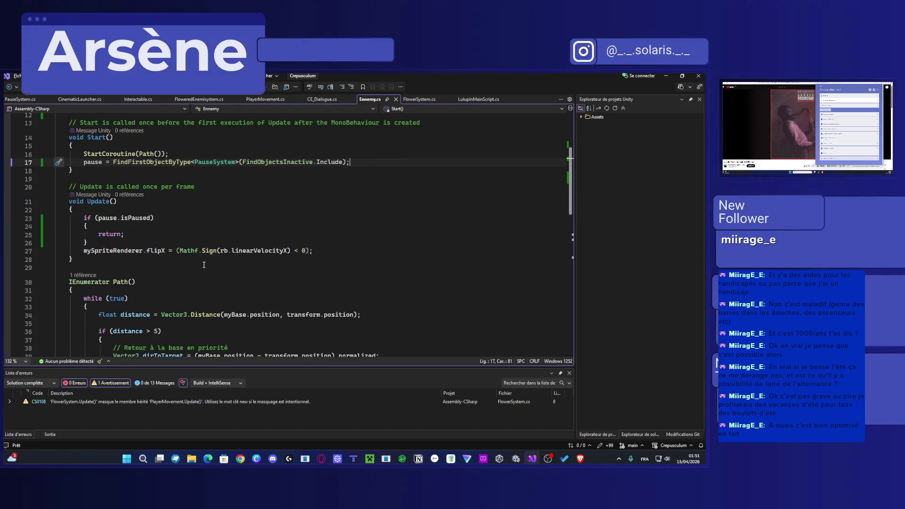
scroll(203, 267, "down", 2)
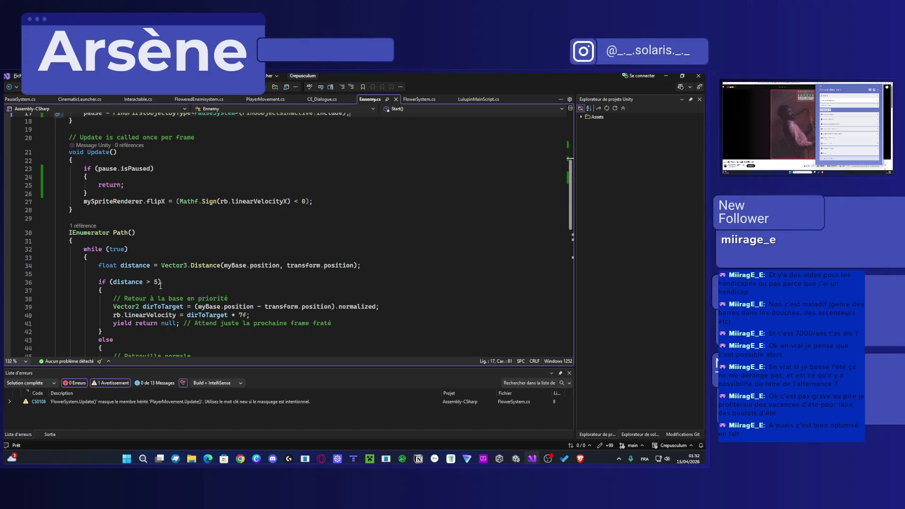
left_click(393, 308)
left_click_drag(394, 308, 112, 308)
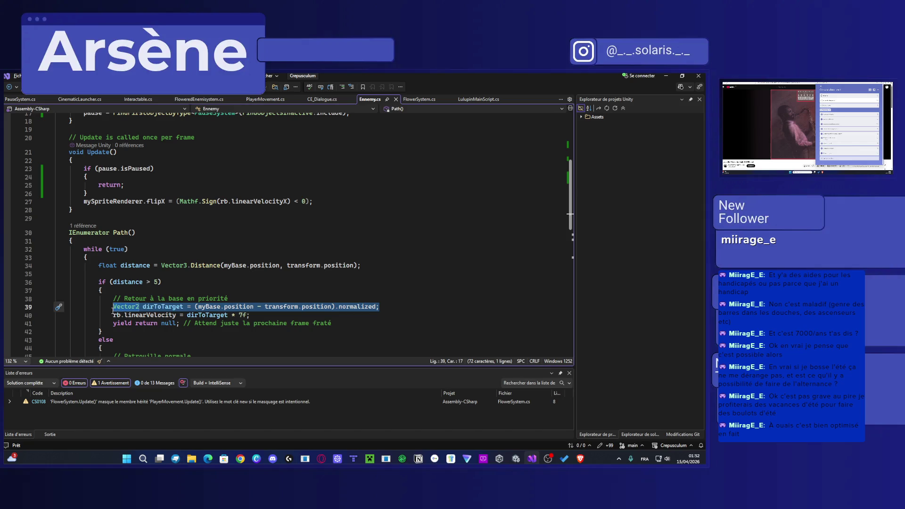
left_click_drag(332, 324, 114, 307)
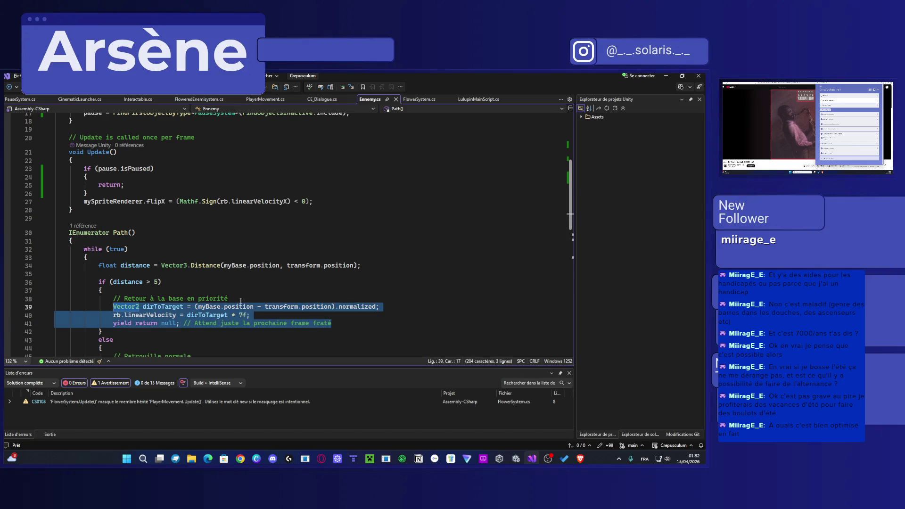
key("Delete")
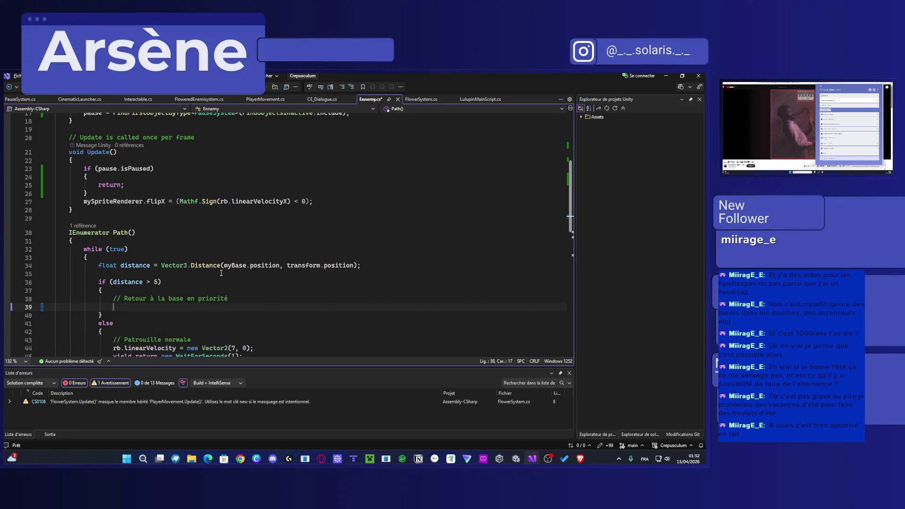
key("BackSpace")
key("BackSpace")
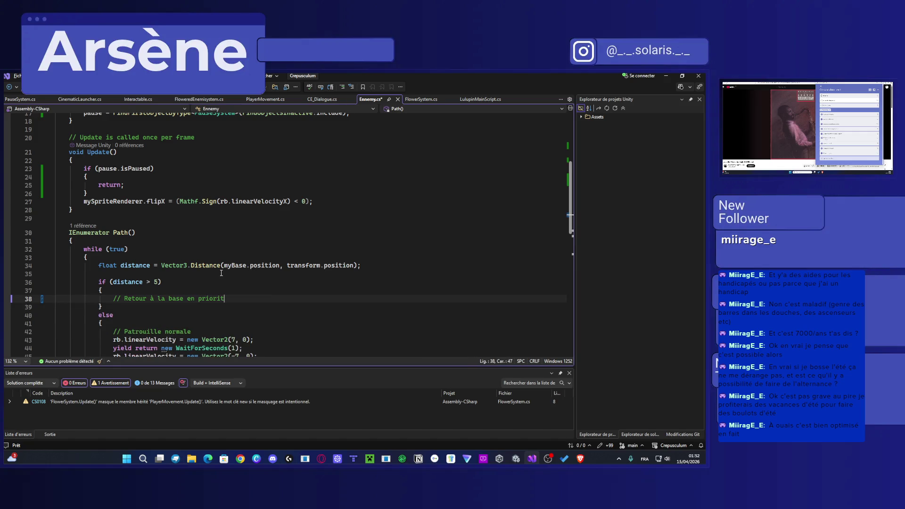
key("BackSpace")
key("BackSpace")
key("BackSpace")
Step: Add the comment 'Retour à la base en priorité' and transform.position = myBase.position;, then save
type("/ Retour à la base en priorité")
key("Return")
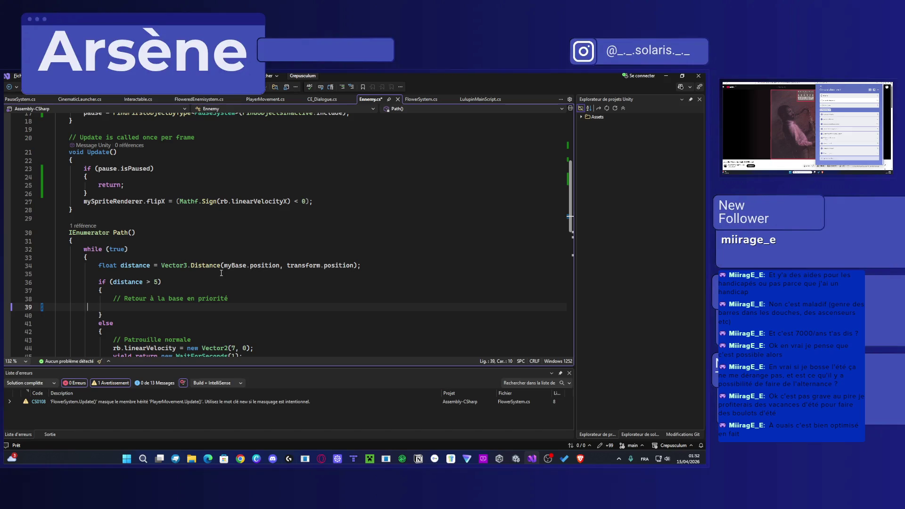
key("Tab")
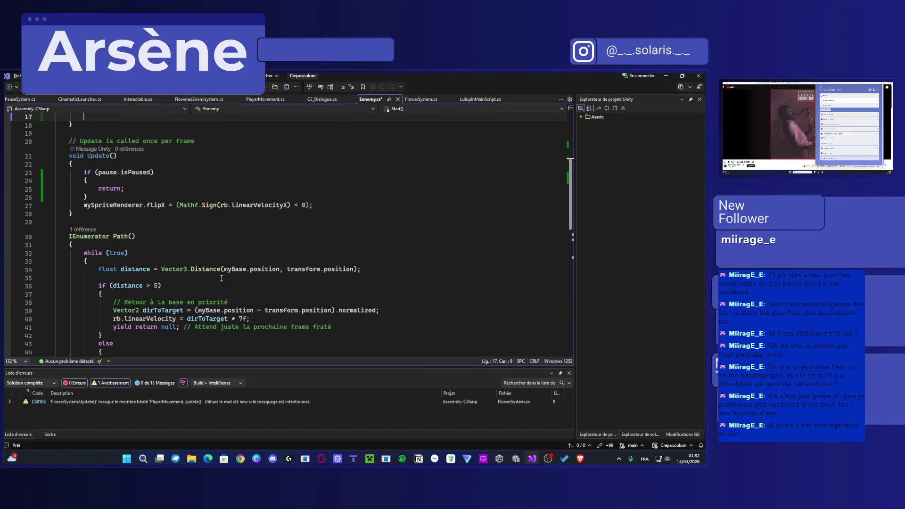
mouse_move(260, 319)
left_mouse_down()
mouse_move(148, 319)
mouse_move(114, 306)
left_mouse_up()
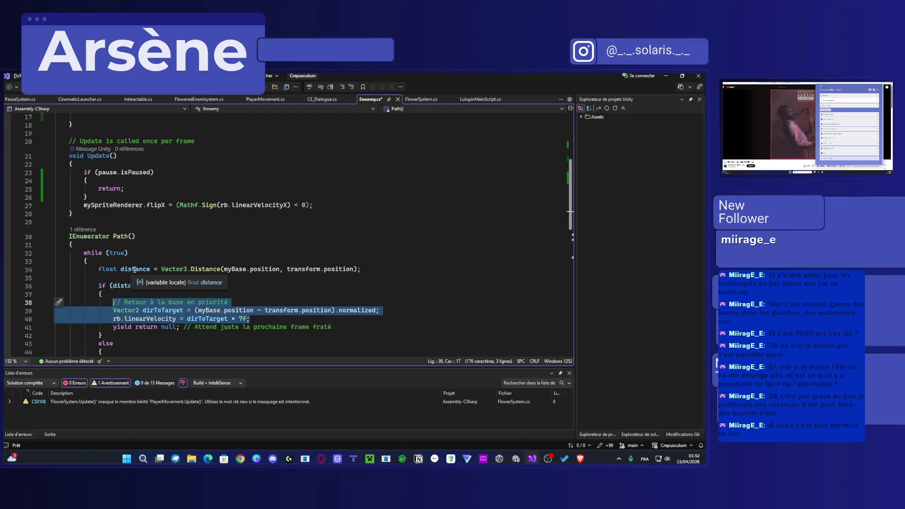
type("trans")
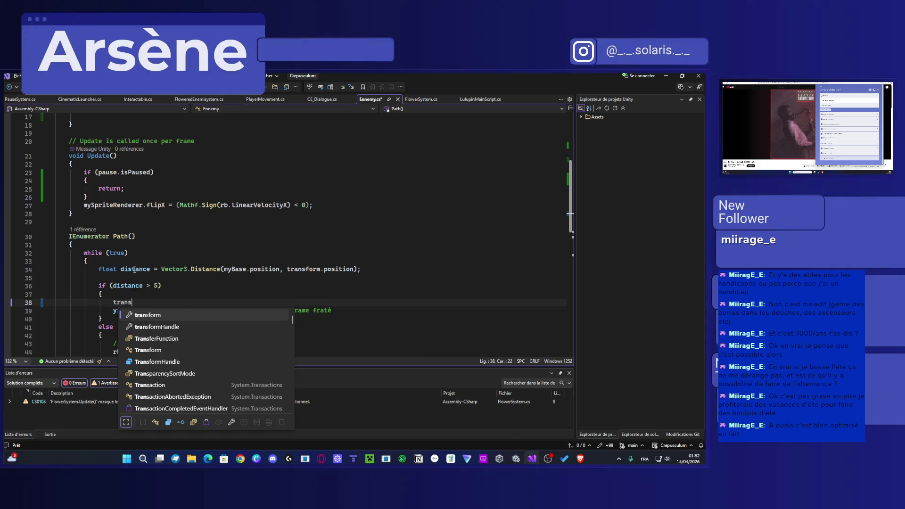
type("form.pos")
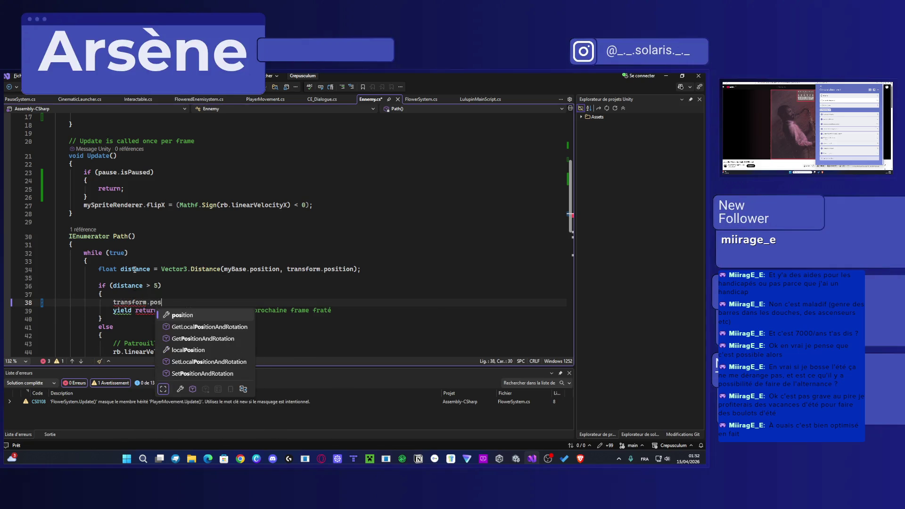
type("ition =")
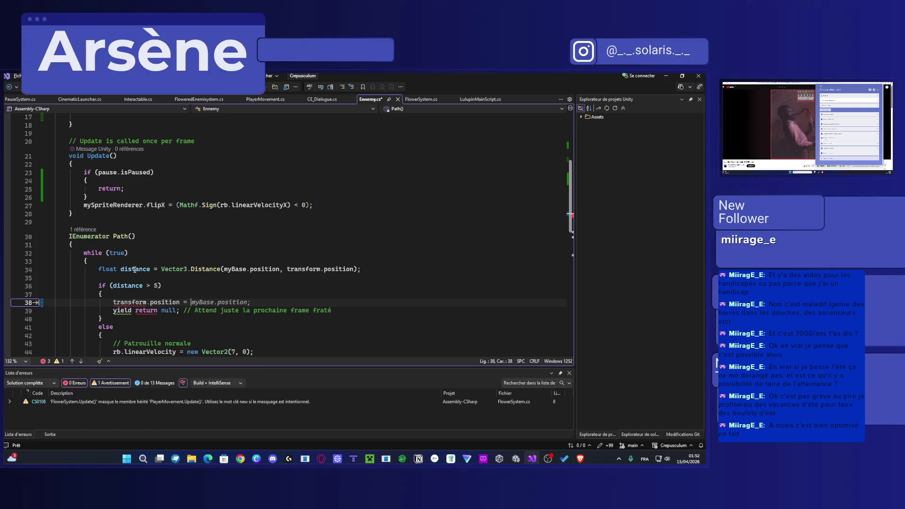
key("Tab")
key("ctrl+s")
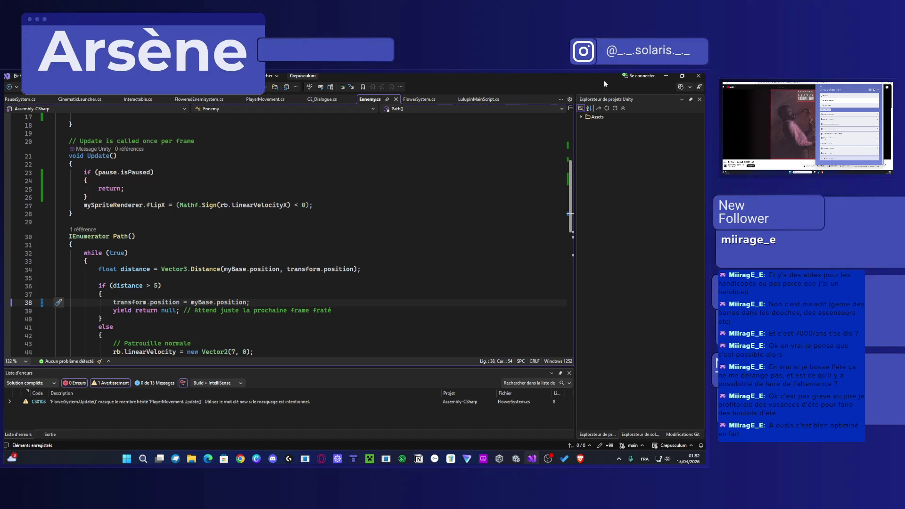
left_click(665, 77)
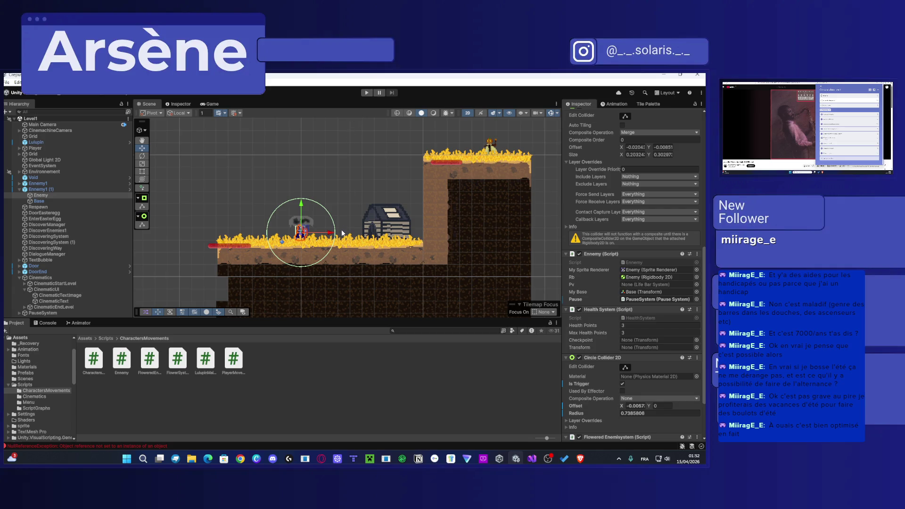
Step: After the script reload, pan the Scene view across the level and start Play mode
scroll(343, 233, "down", 2)
scroll(415, 275, "down", 1)
mouse_move(415, 276)
left_mouse_down()
mouse_move(374, 245)
mouse_move(450, 232)
mouse_move(485, 182)
mouse_move(490, 194)
left_mouse_up()
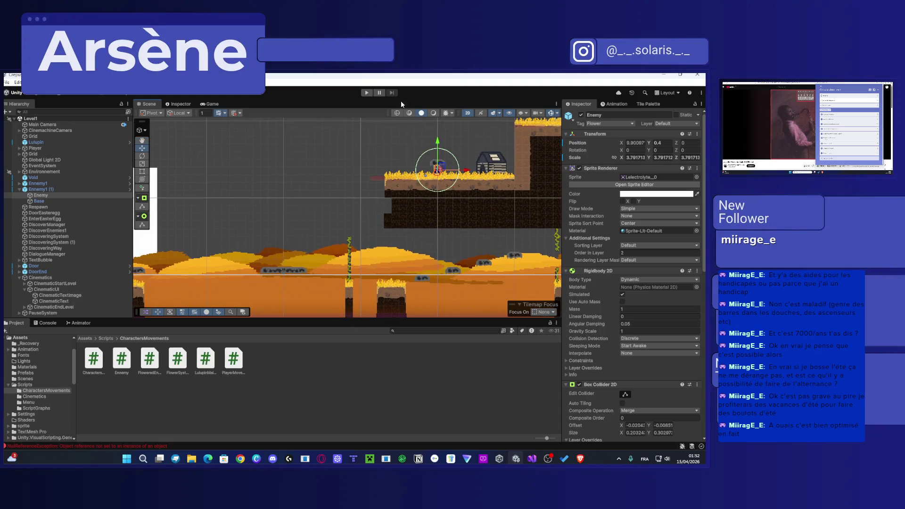
left_click(367, 93)
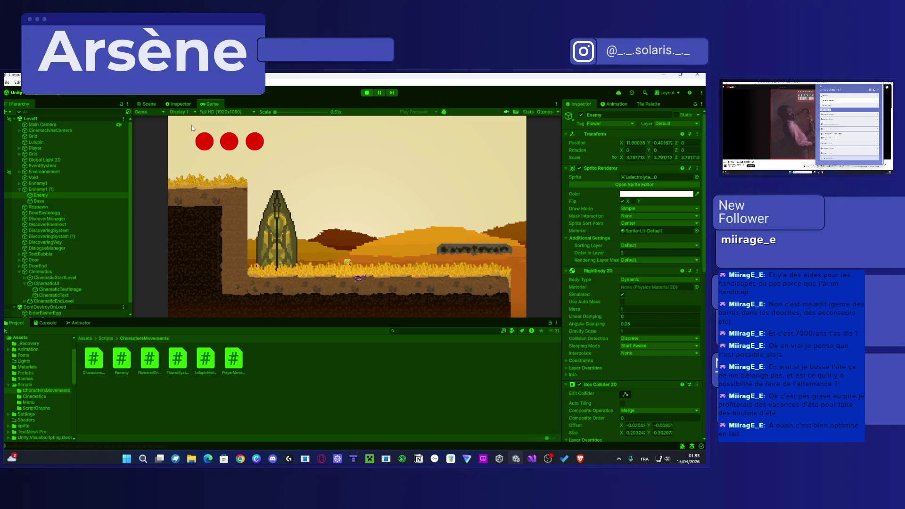
Step: Check the Enemy and Lulupin during play, then view the Console's NullReferenceException errors
left_click(190, 103)
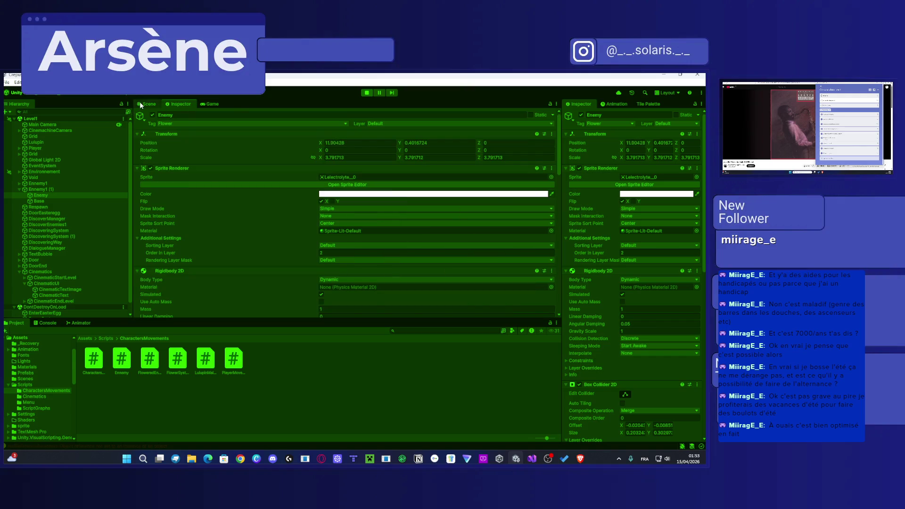
left_click(140, 103)
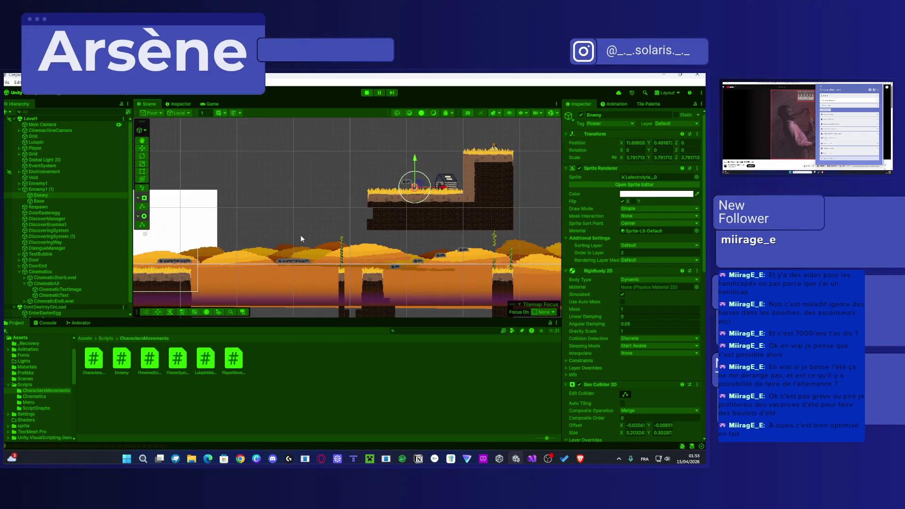
scroll(301, 235, "up", 10)
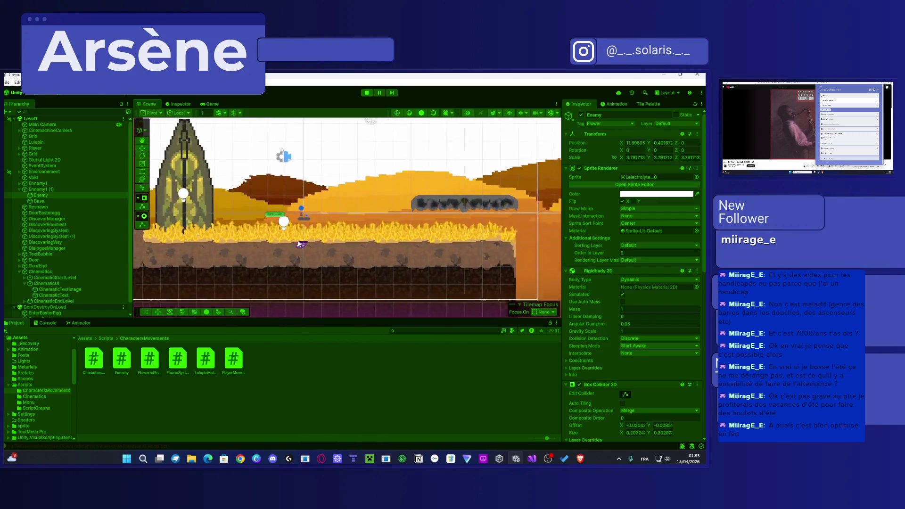
scroll(299, 244, "up", 3)
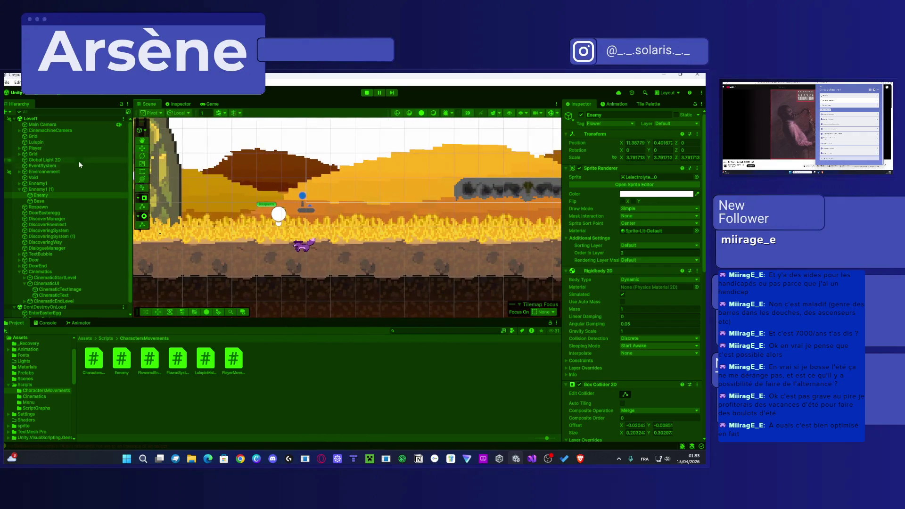
left_click(45, 141)
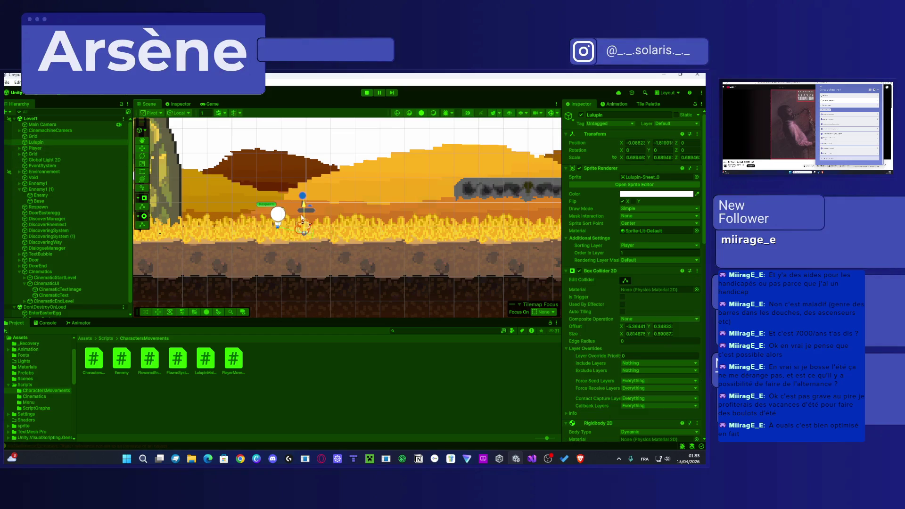
key("ctrl+2")
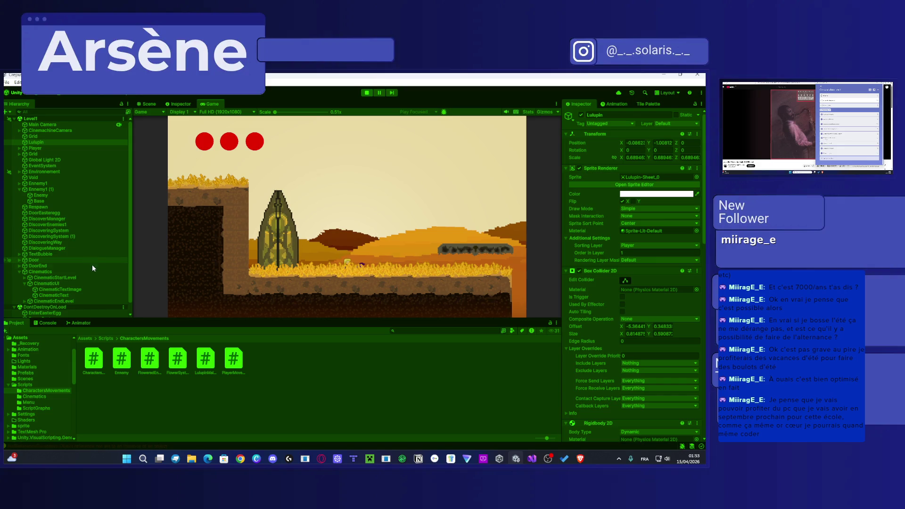
left_click(52, 322)
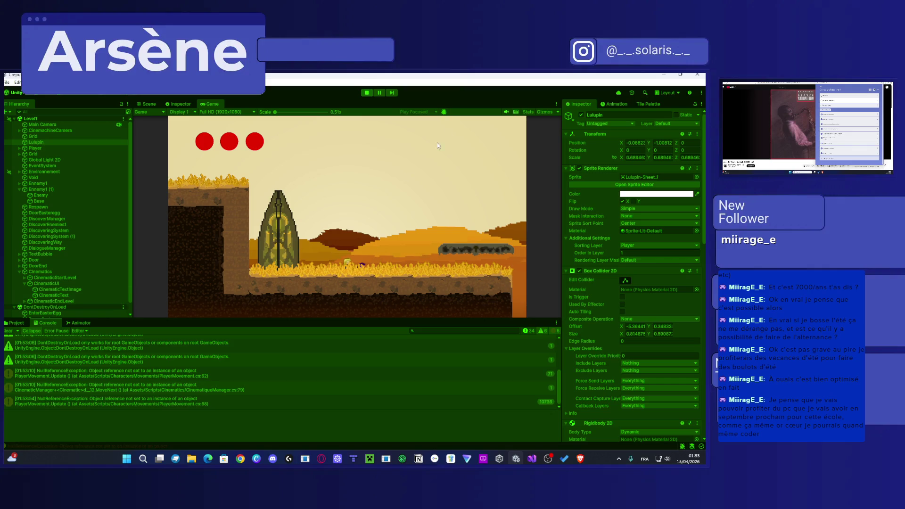
left_click(106, 375)
double_click(105, 375)
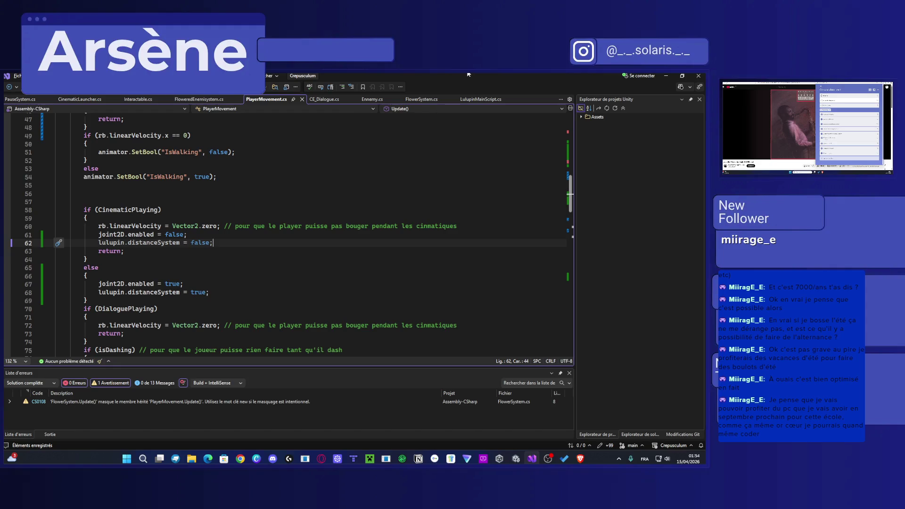
key("alt+Tab")
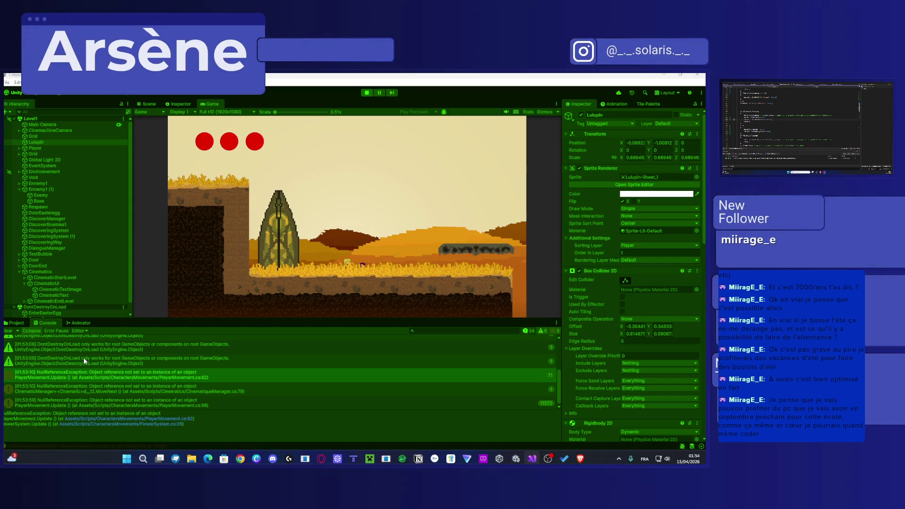
left_click(367, 92)
Step: Drag Lulupin into the Player's Flower System Lulupin field and replay the level
scroll(601, 280, "down", 10)
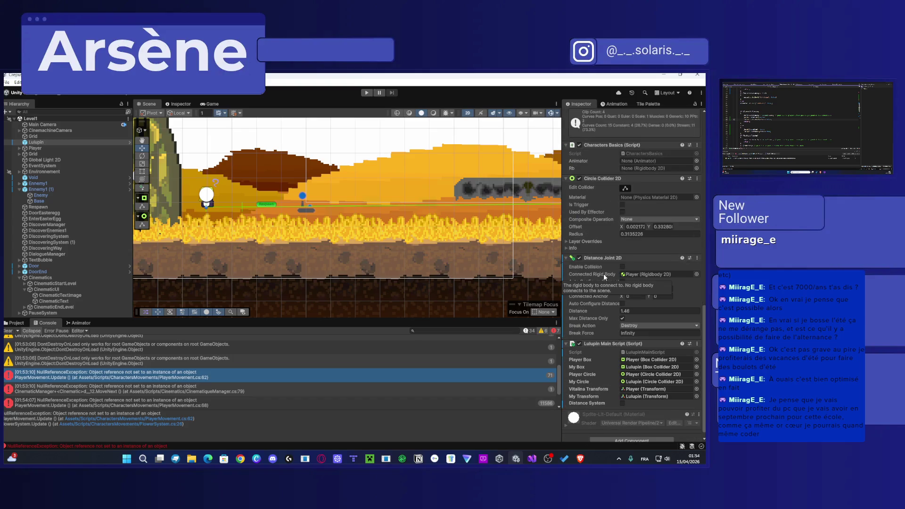
scroll(636, 376, "down", 1)
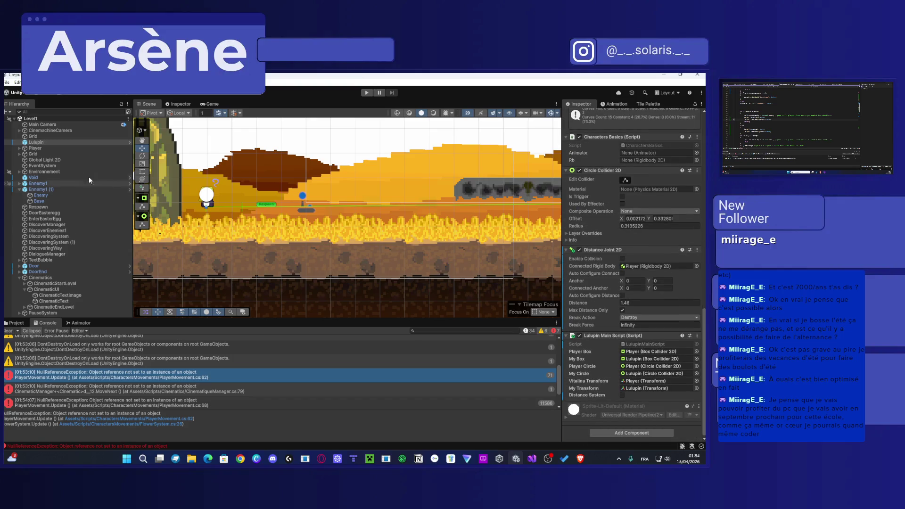
left_click(47, 148)
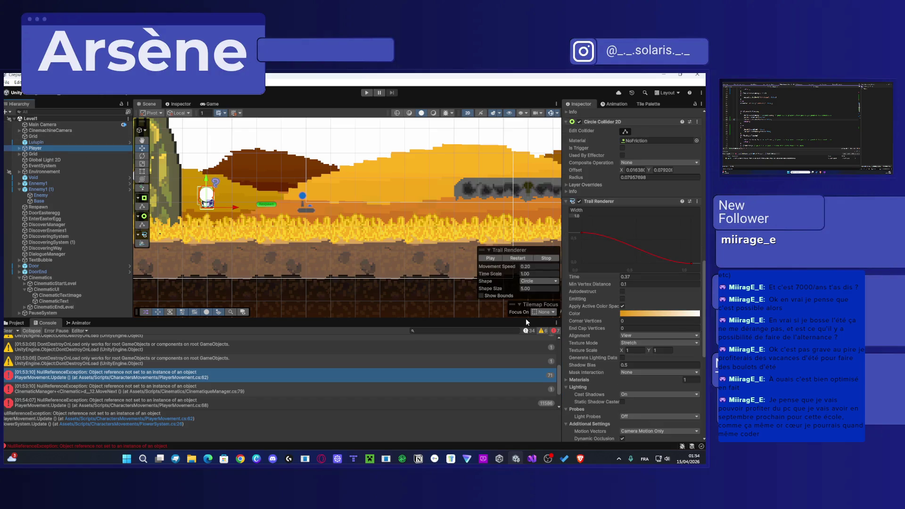
scroll(660, 351, "down", 10)
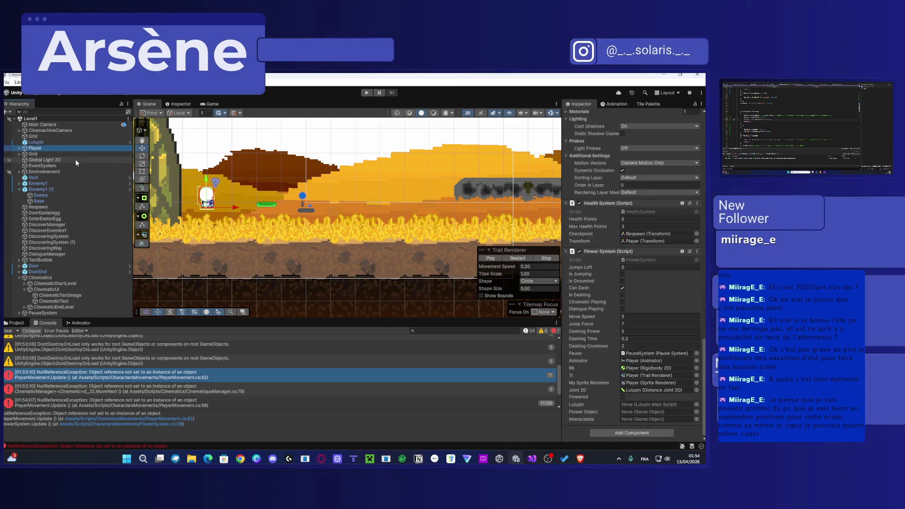
mouse_move(55, 141)
left_mouse_down()
mouse_move(189, 283)
mouse_move(655, 414)
mouse_move(649, 406)
left_mouse_up()
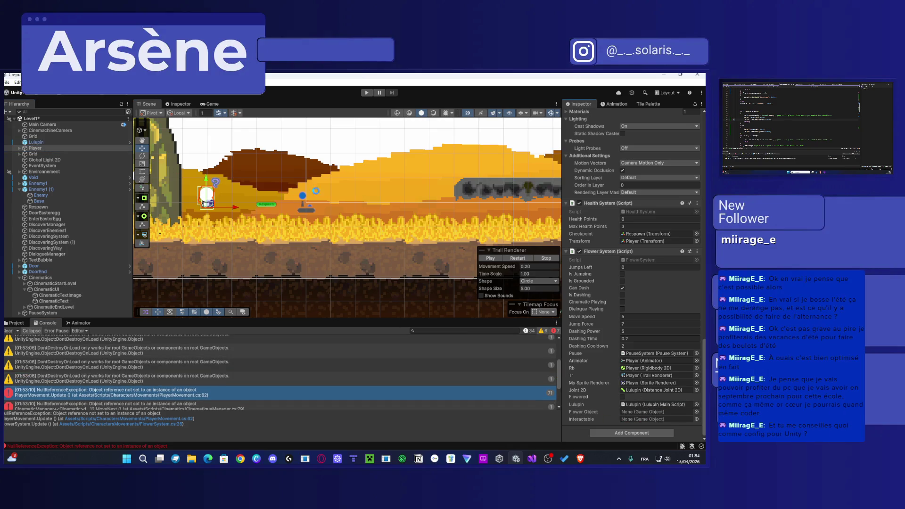
left_click(367, 92)
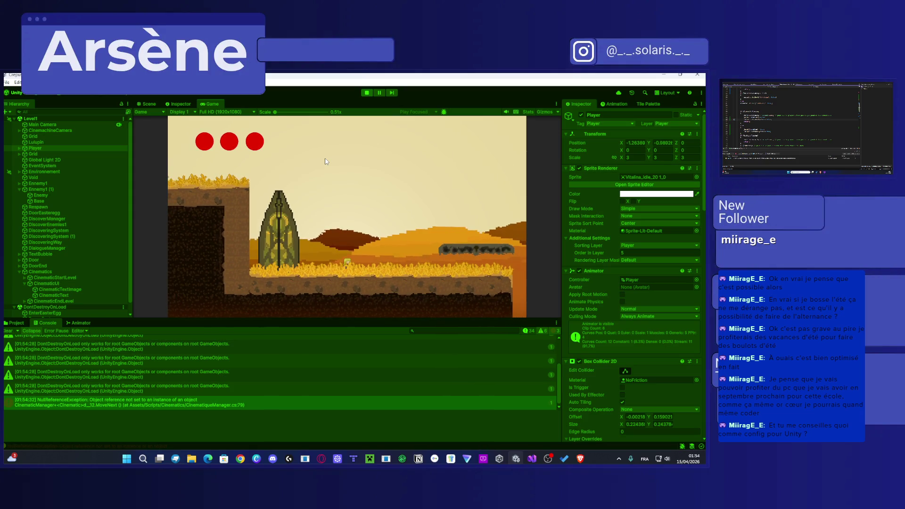
Step: Walk and jump the player right across the desert onto the grassy ledge to trigger the Ennemi dialogue
key("d")
key("d")
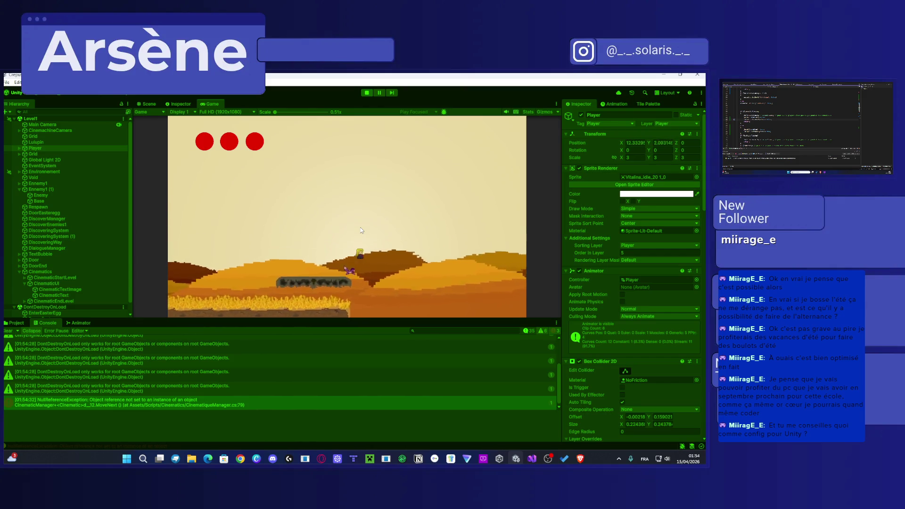
key("d")
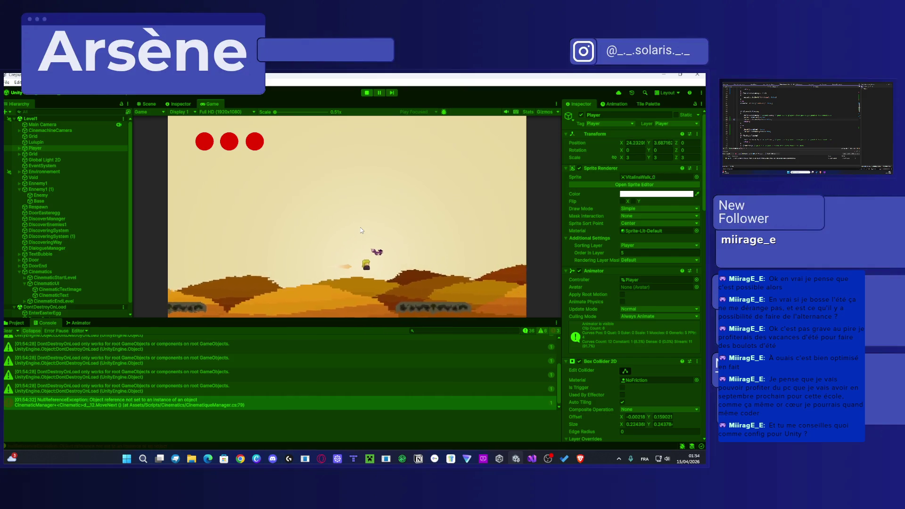
key("d")
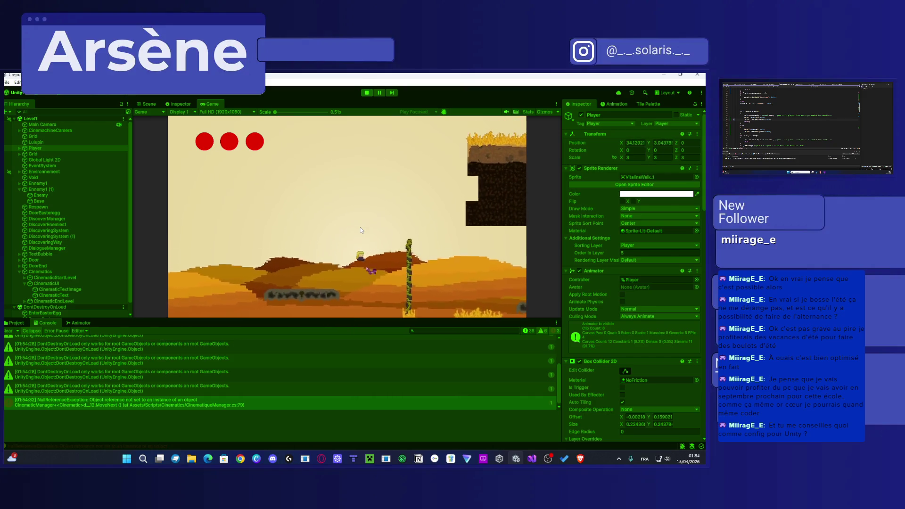
key("d")
key("space")
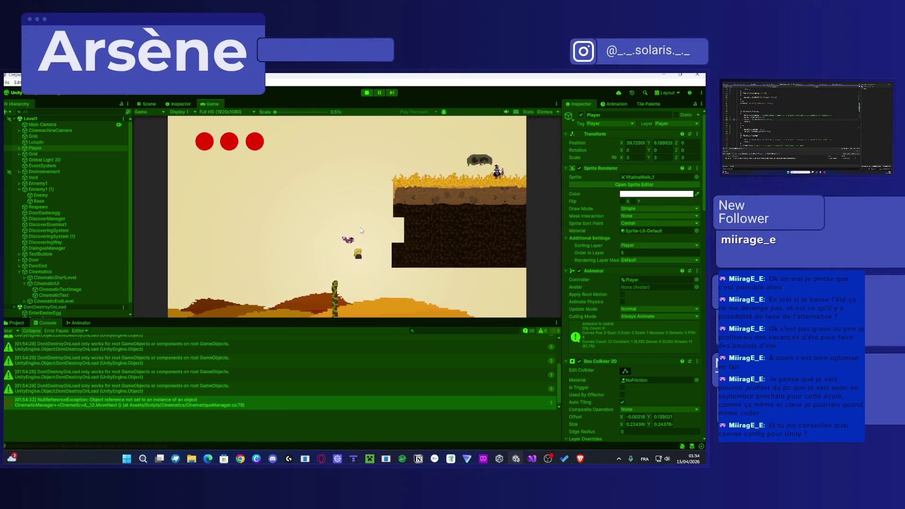
key("d")
key("space")
key("a")
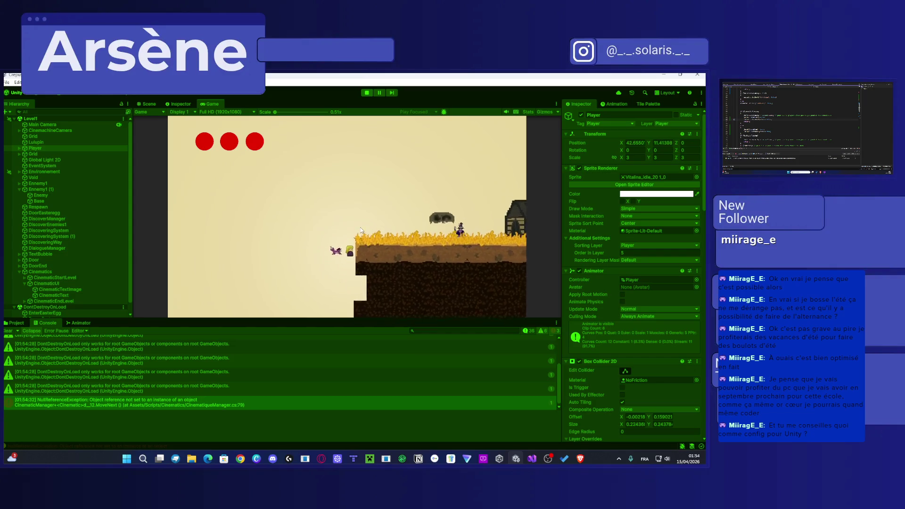
key("d")
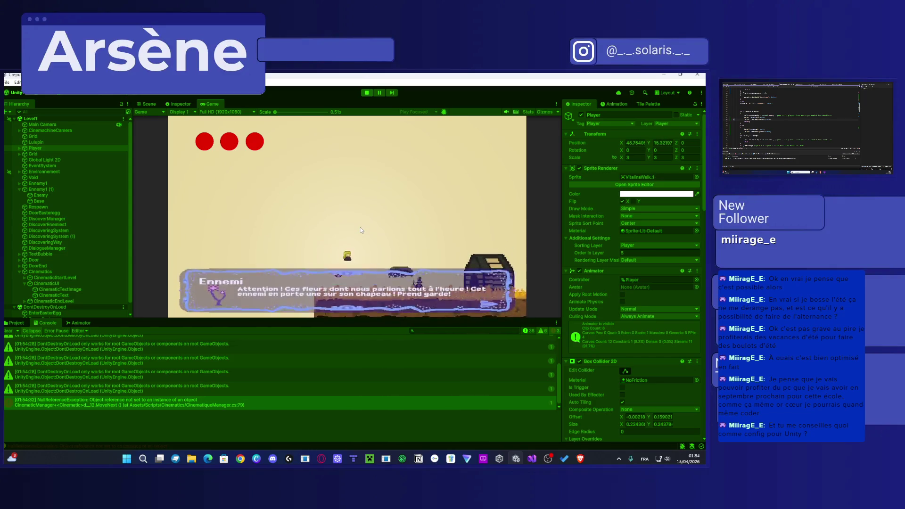
key("d")
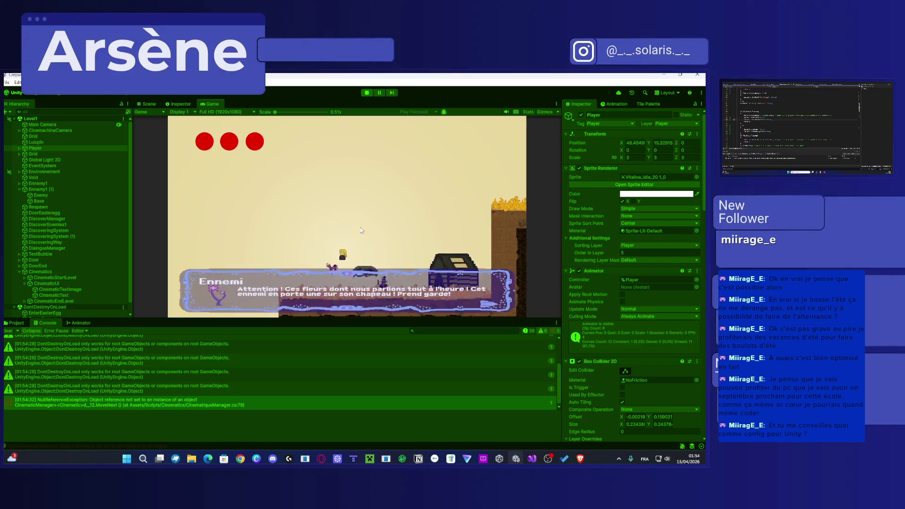
key("d")
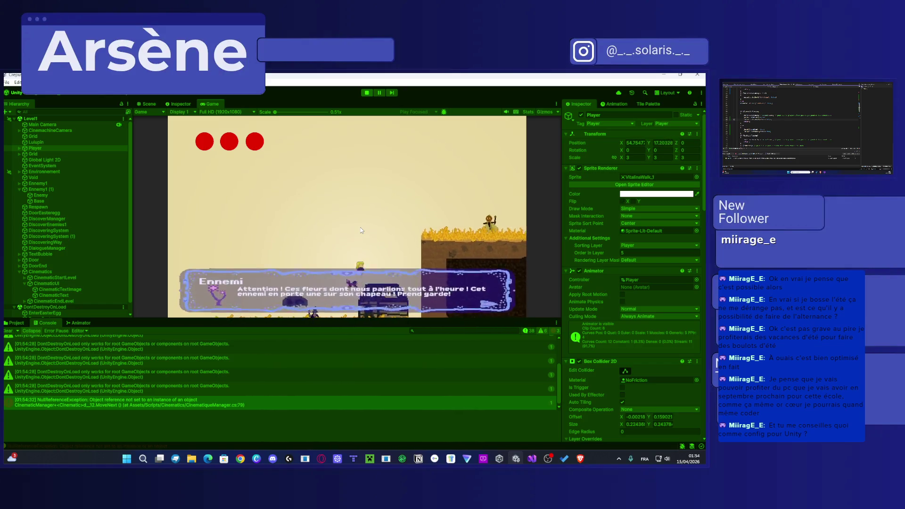
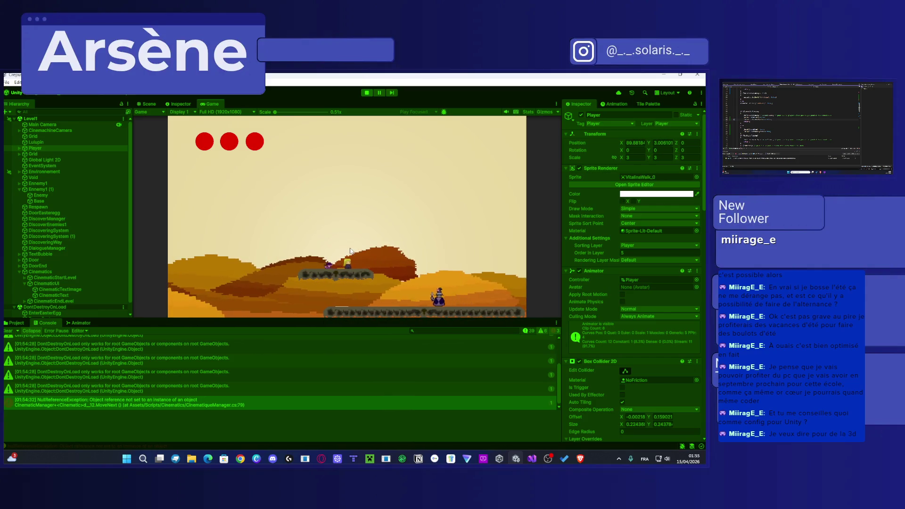
Step: Open Task Manager's Performance view while the game keeps running
key("ctrl+shift+Escape")
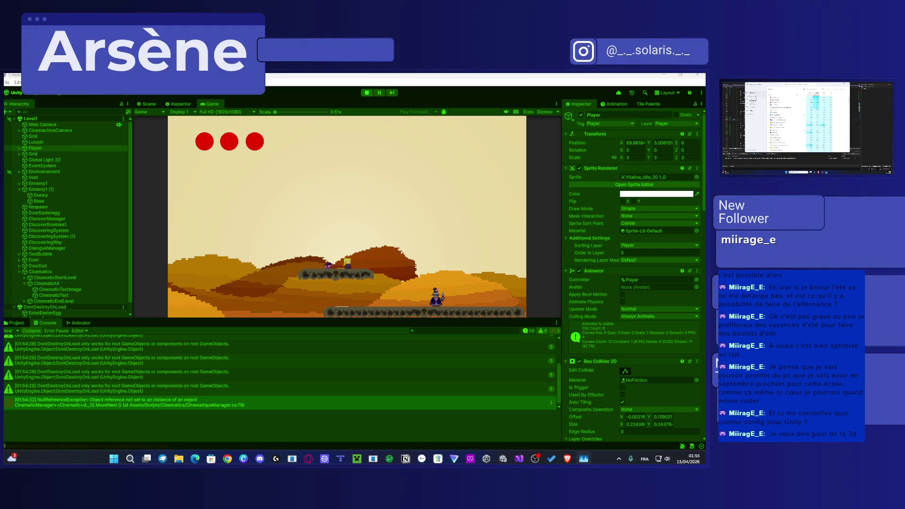
left_click(752, 96)
Step: Move Task Manager to the main screen, check GPU 0 and CPU usage, then close it
mouse_move(813, 85)
left_mouse_down()
mouse_move(388, 102)
mouse_move(415, 95)
mouse_move(404, 103)
left_mouse_up()
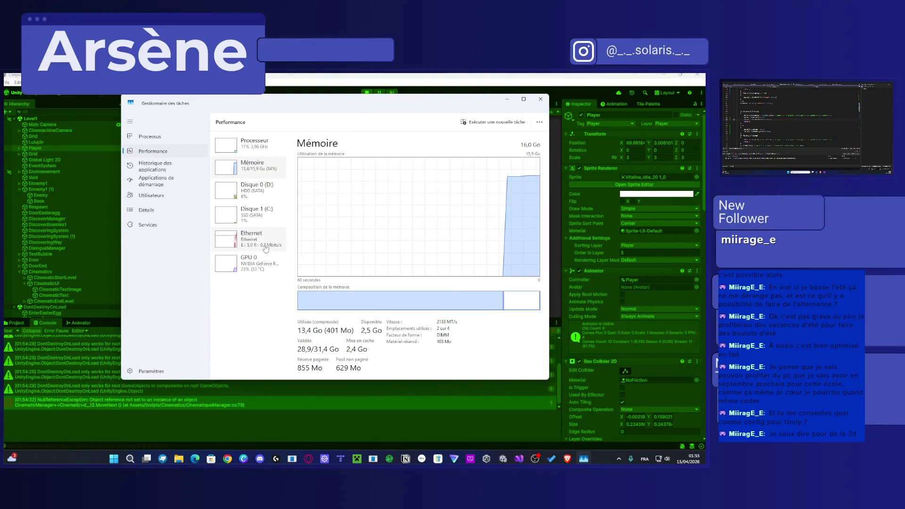
left_click(250, 264)
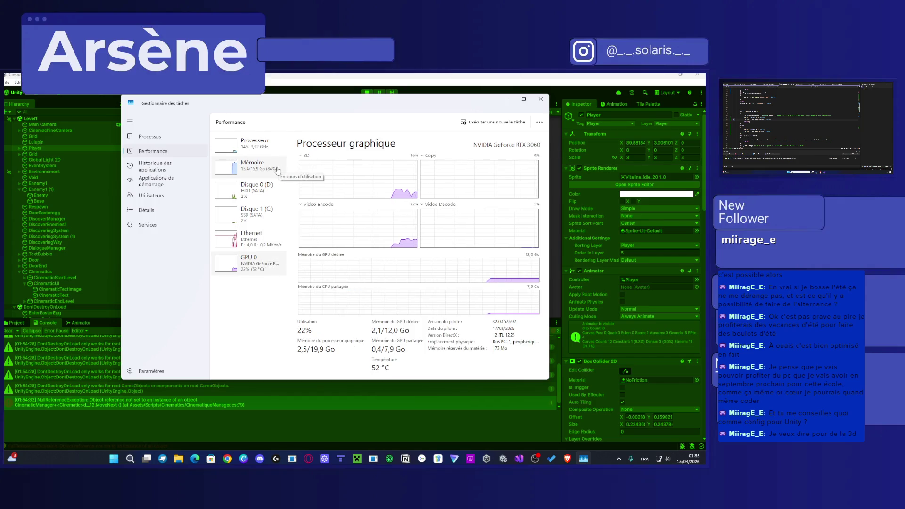
left_click(254, 143)
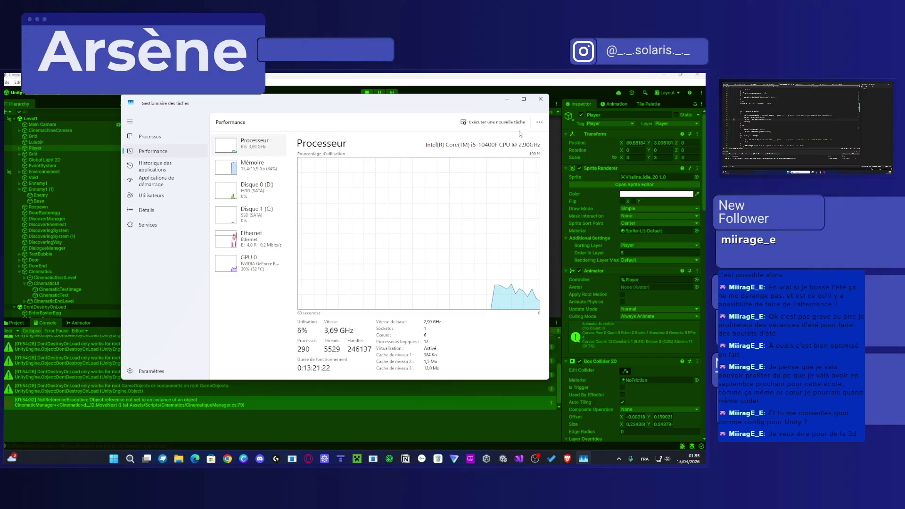
left_click(540, 99)
Step: Walk the player character back and forth with the Left and Right arrow keys
key("Left")
key("Right")
key("Left")
key("Right")
Step: Run and jump the player right across the desert to the tower, then view it in Scene view
key("Left")
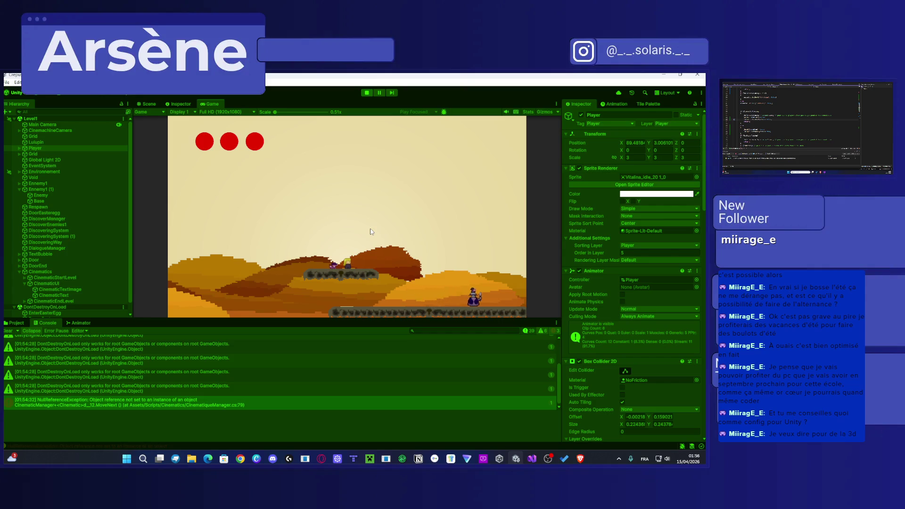
key("Left")
key("Right")
key("Right")
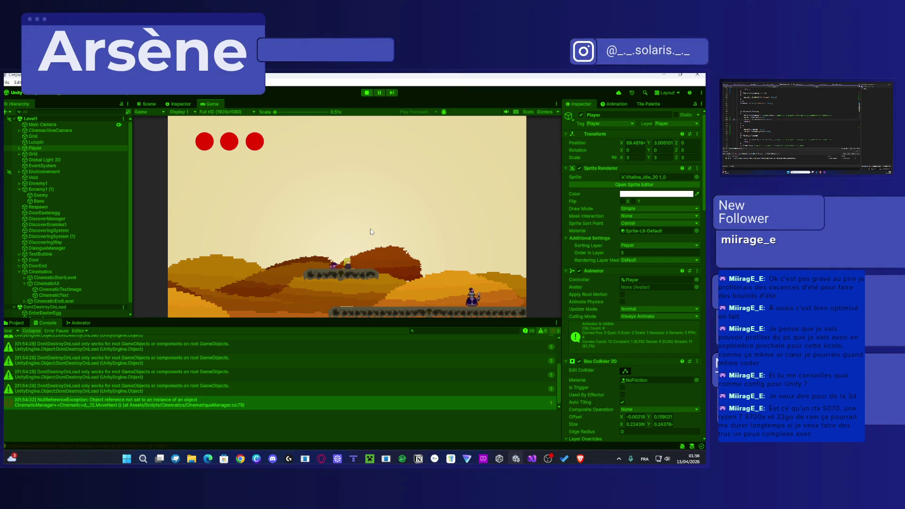
key("Right")
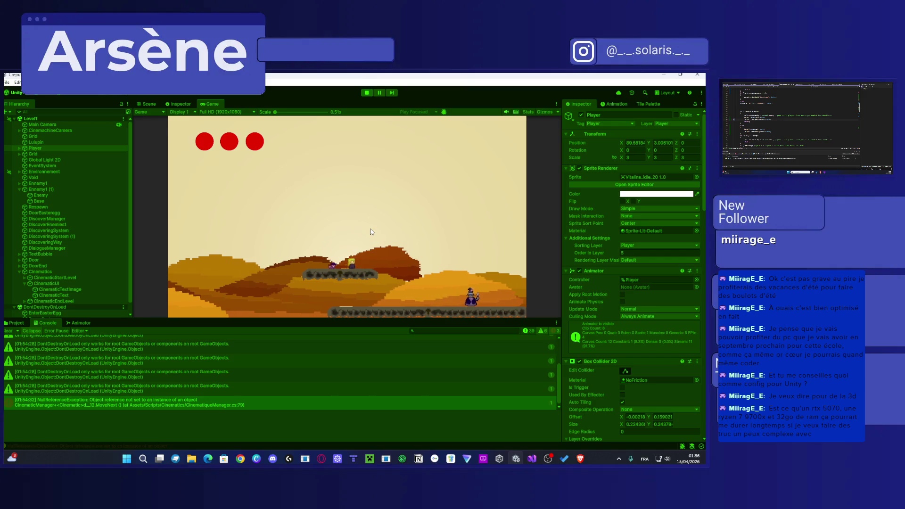
key("space")
key("Right")
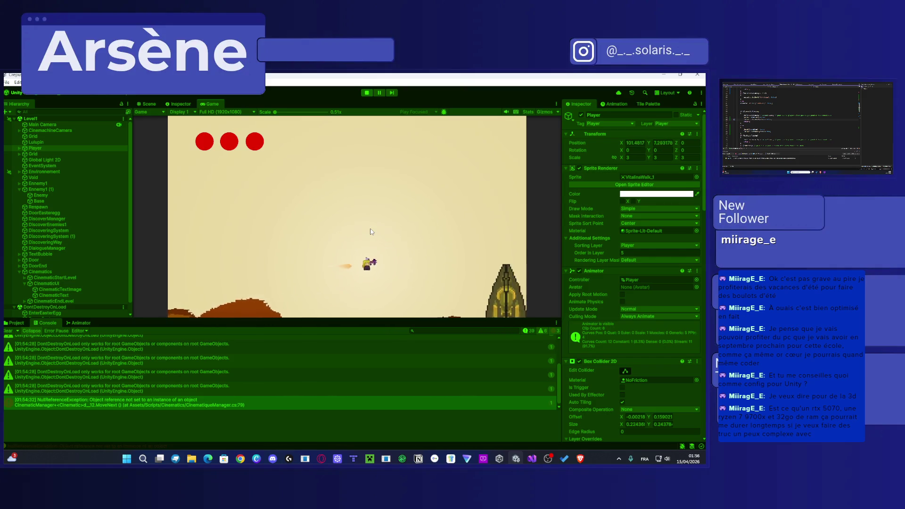
key("Right")
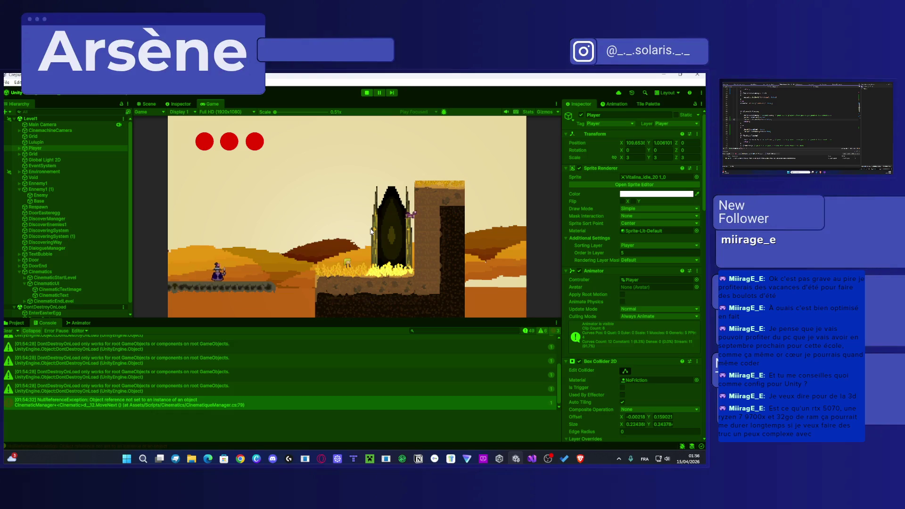
left_click(145, 104)
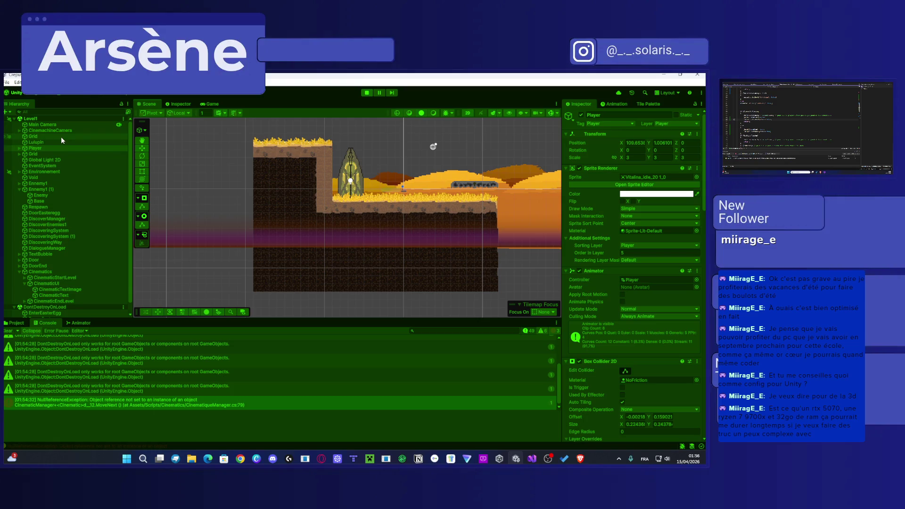
Step: Frame Lulupin in the Scene view, walk the wizard right in the Game view, then stop playing
double_click(55, 142)
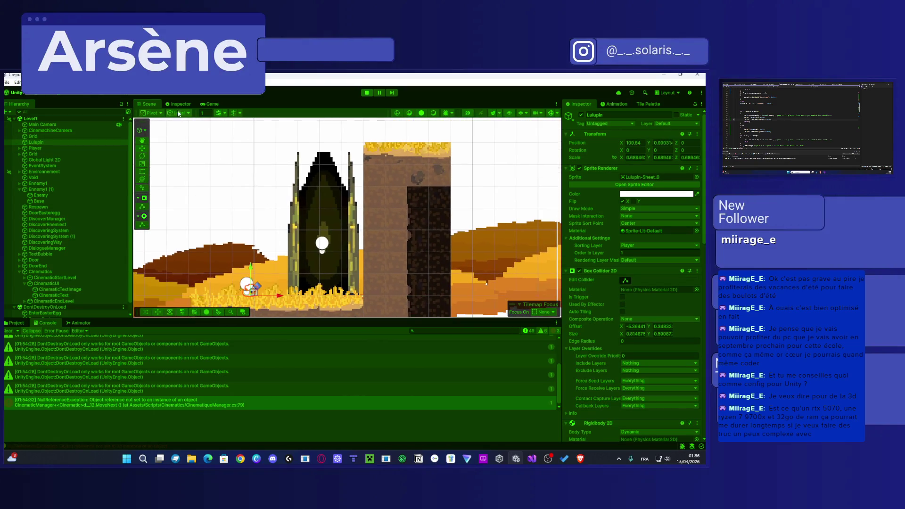
left_click(210, 104)
key("d")
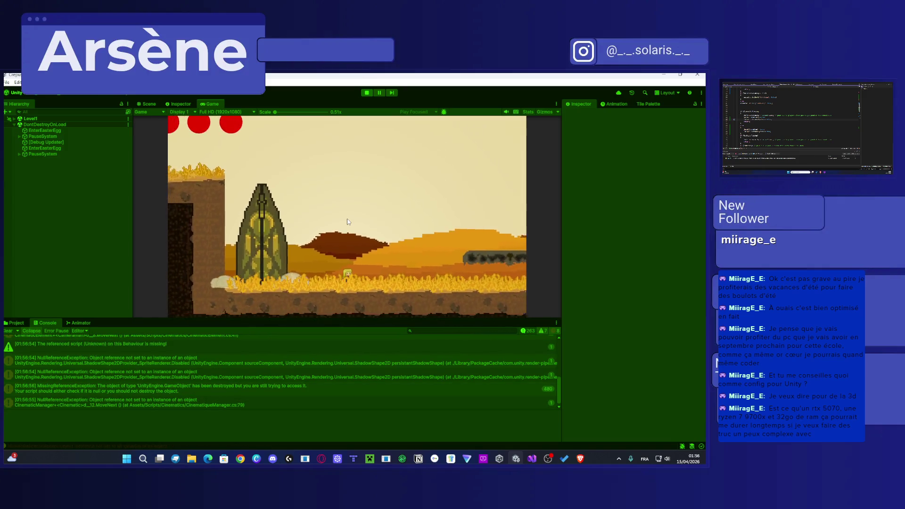
left_click(366, 93)
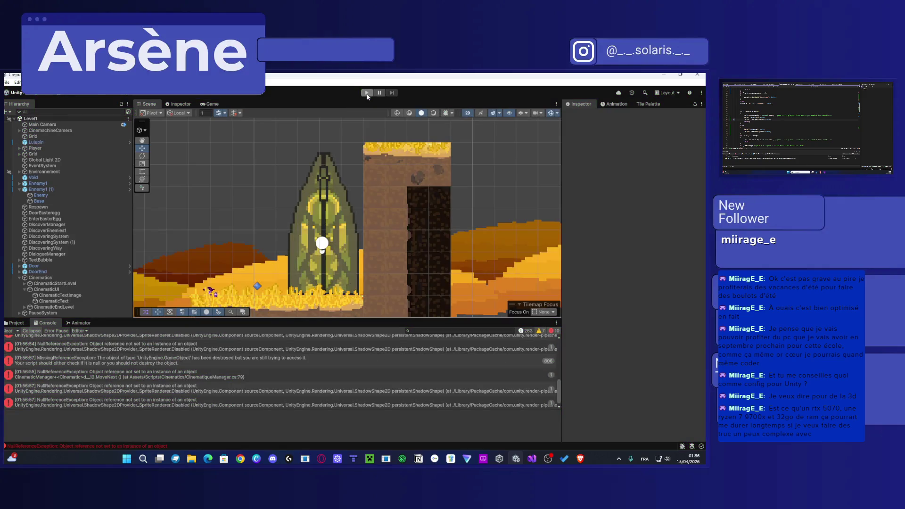
Step: Inspect the CinematicUI and DoorEnd objects and DoorEnd's SpotIceDoor light
left_click(324, 226)
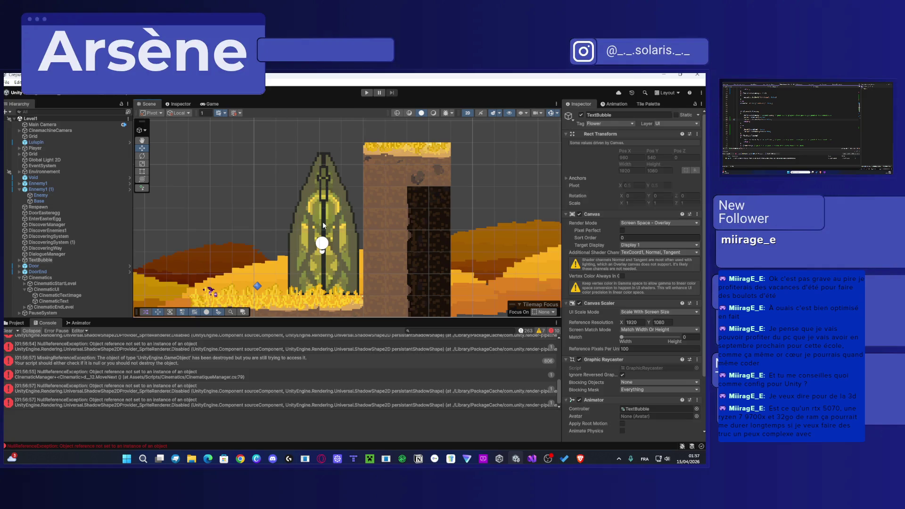
left_click(324, 226)
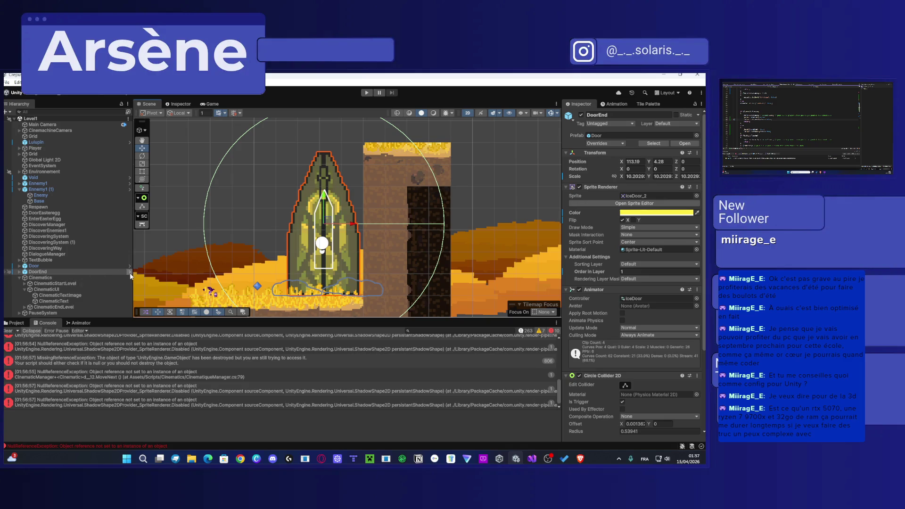
left_click(20, 272)
left_click(48, 301)
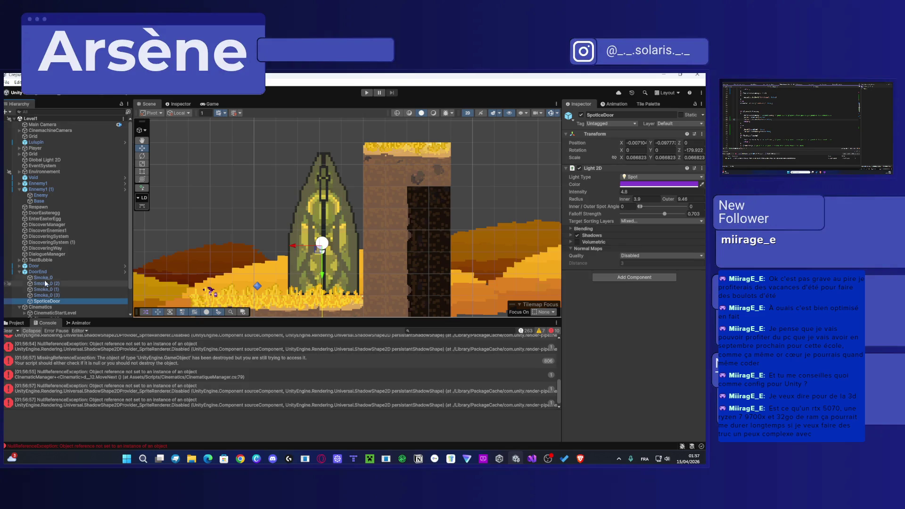
left_click(20, 272)
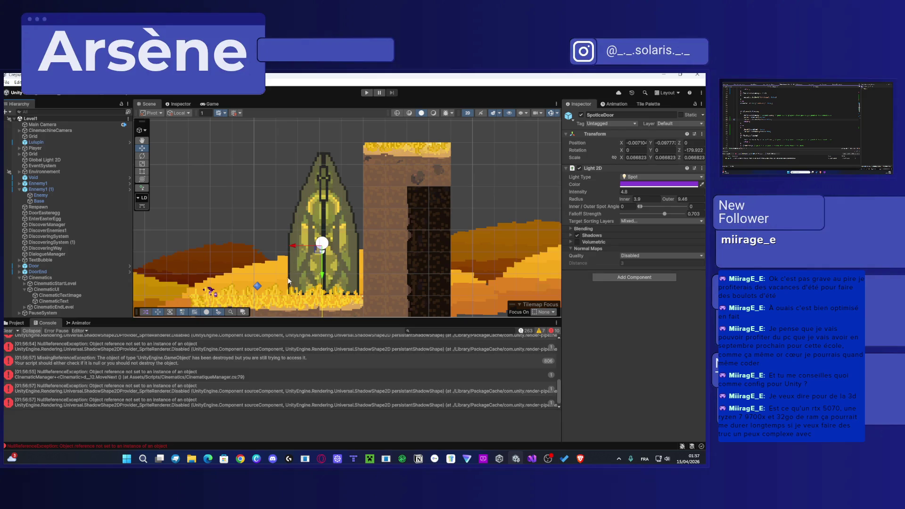
Step: Expand CinematicEndLevel, inspect Step (17), pan the level, and select the Player object
left_click(24, 307)
scroll(28, 302, "down", 5)
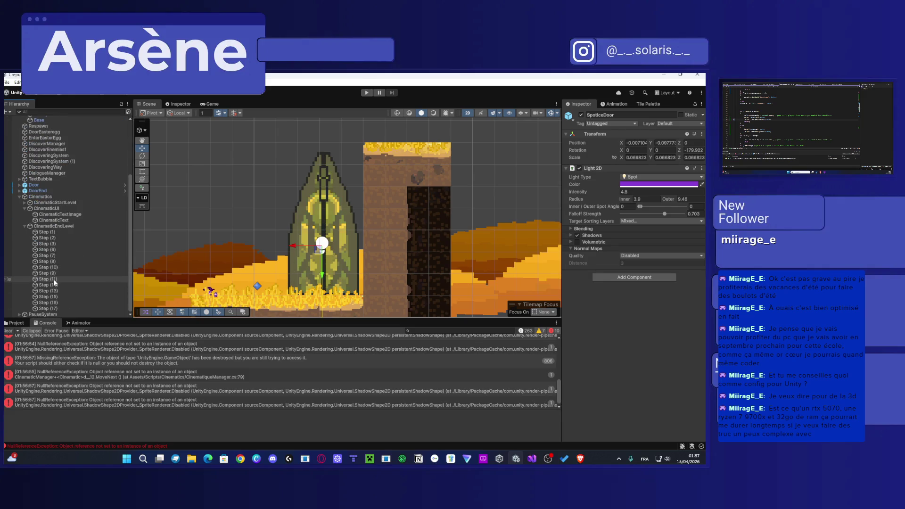
left_click(50, 309)
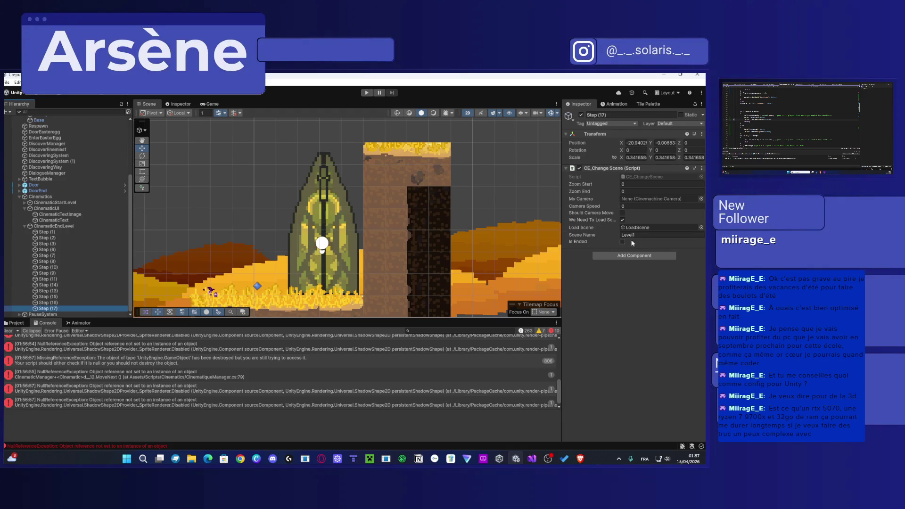
left_click(692, 332)
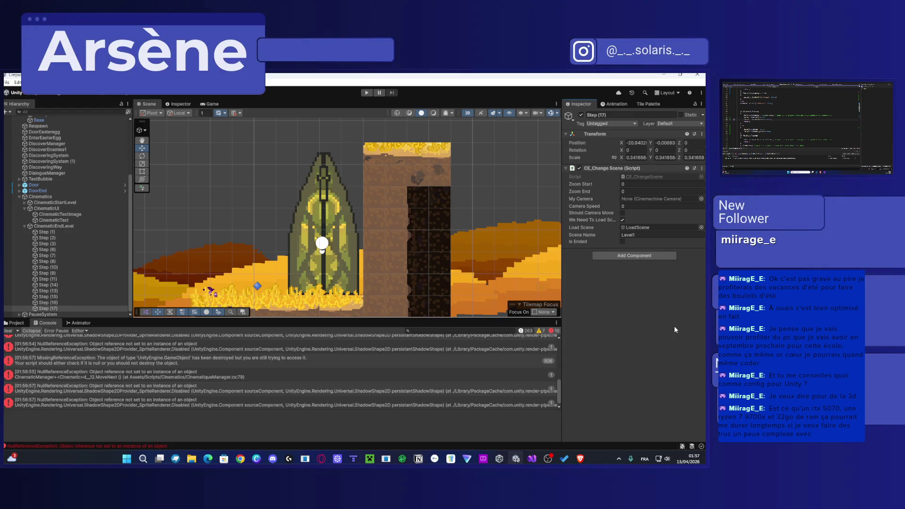
scroll(232, 215, "down", 5)
mouse_move(232, 214)
left_mouse_down()
mouse_move(378, 178)
mouse_move(167, 168)
left_mouse_up()
scroll(69, 188, "up", 5)
left_click(41, 148)
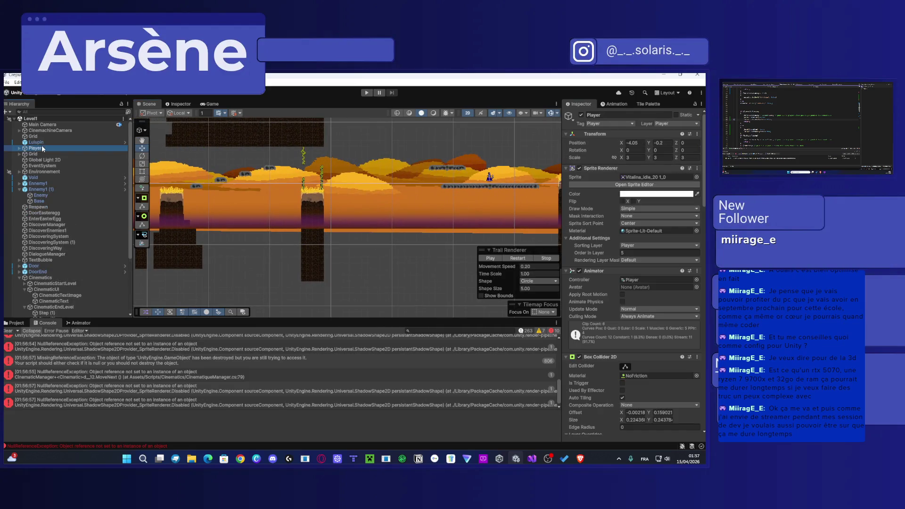
Step: Drag Lulupin from the level's end to beside the starting door, at X -3.06, Y -0.74
key("Up")
scroll(392, 217, "down", 4)
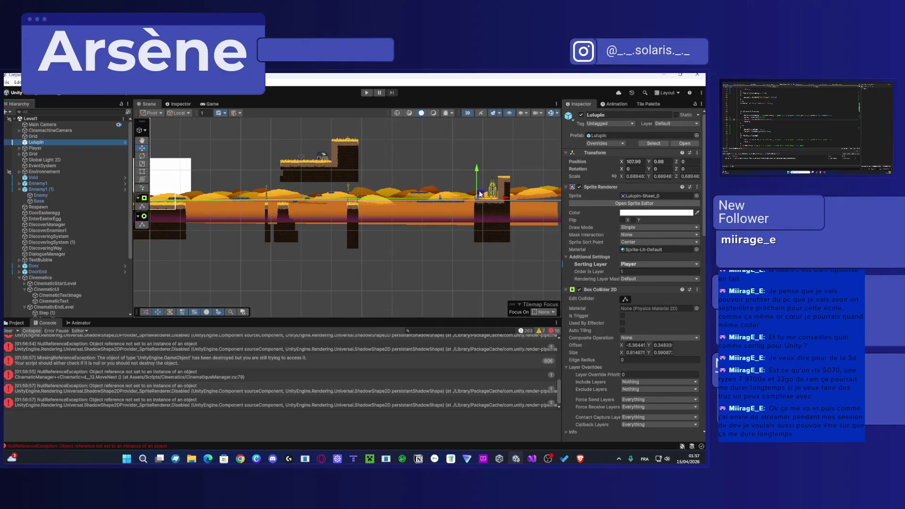
left_click_drag(509, 201, 315, 212)
left_click_drag(188, 211, 307, 224)
scroll(276, 206, "up", 5)
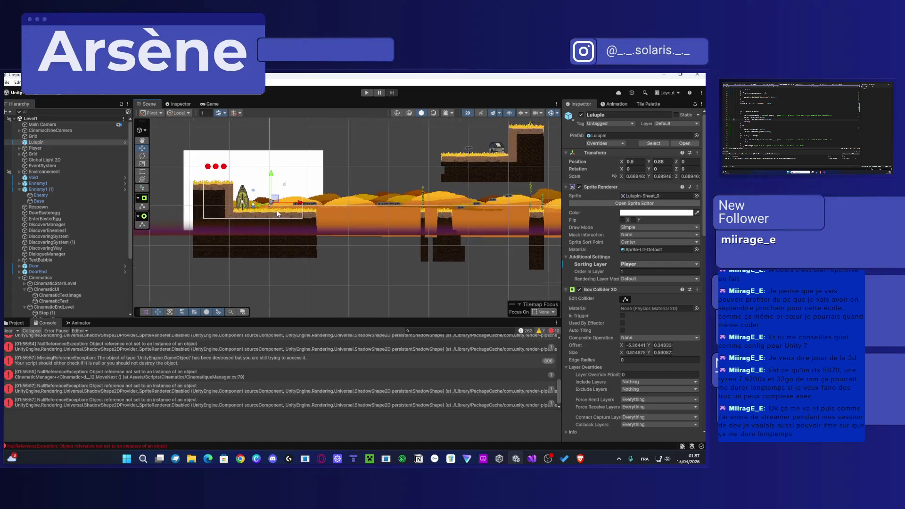
left_click_drag(272, 206, 248, 217)
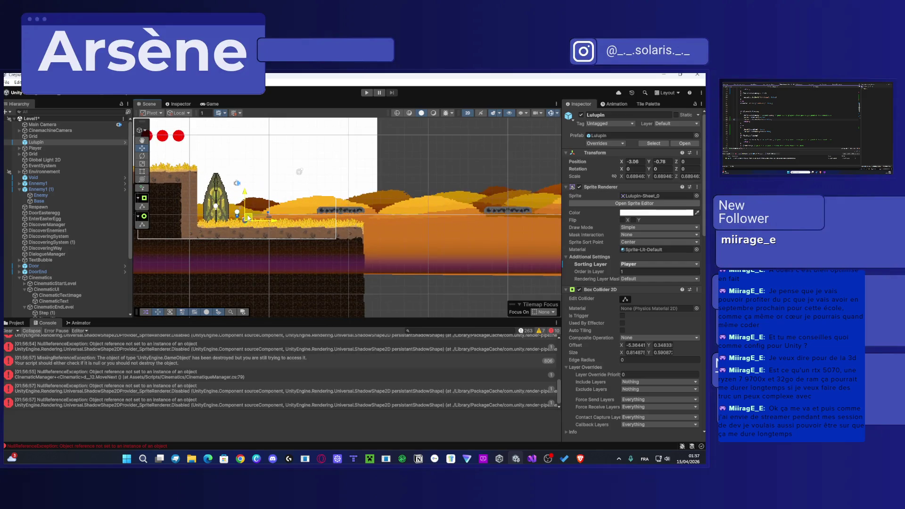
scroll(294, 261, "down", 2)
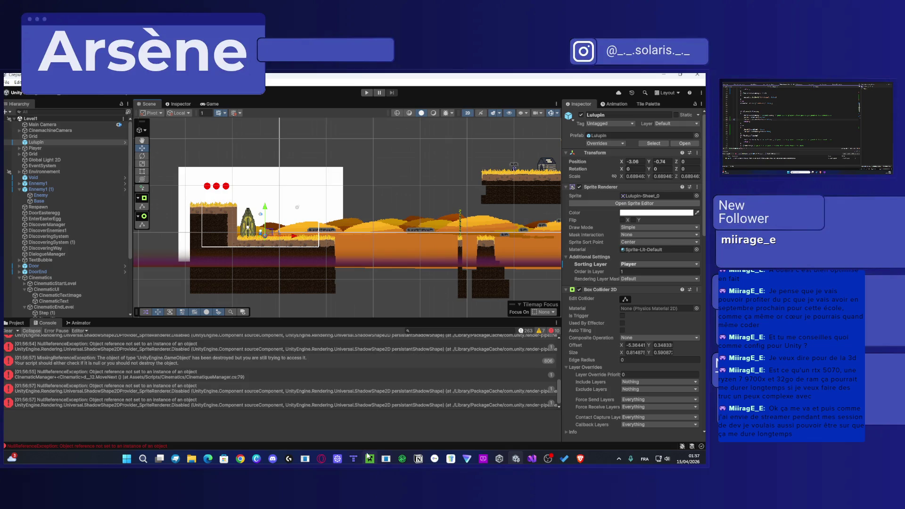
left_click(129, 376)
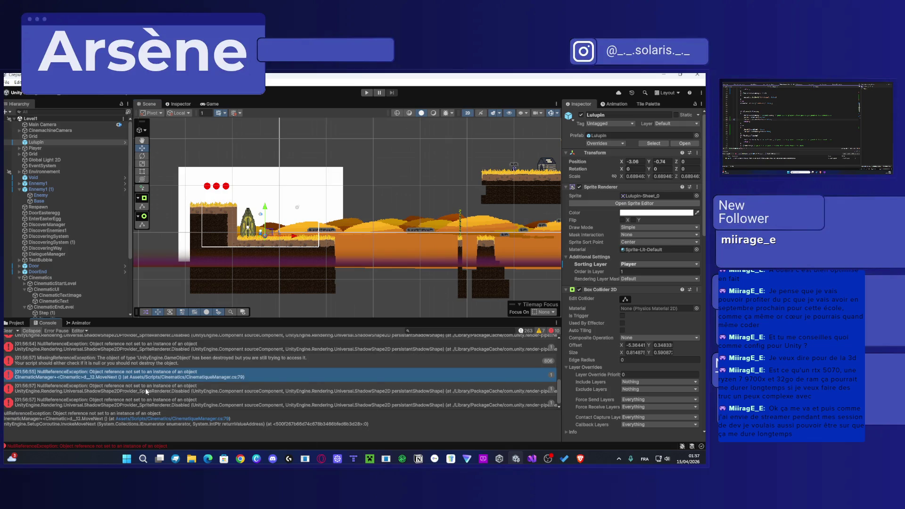
Step: Review the NullReferenceException stack traces in the Console and inspect the Cinematics manager object
left_click(145, 388)
left_click(148, 400)
scroll(152, 401, "up", 5)
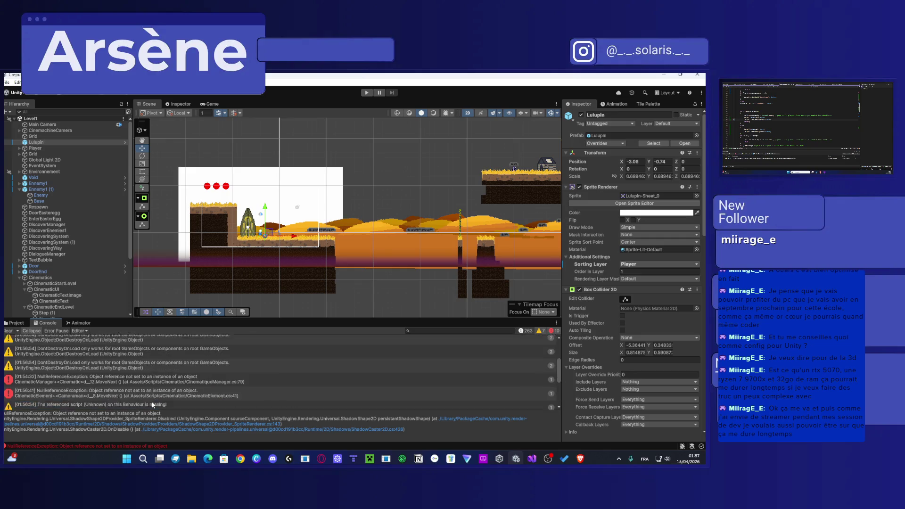
left_click(148, 377)
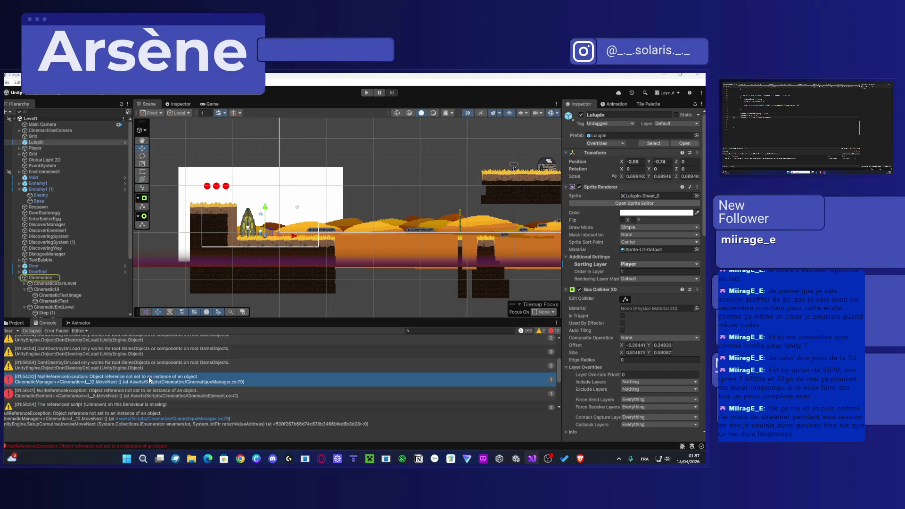
scroll(90, 297, "down", 4)
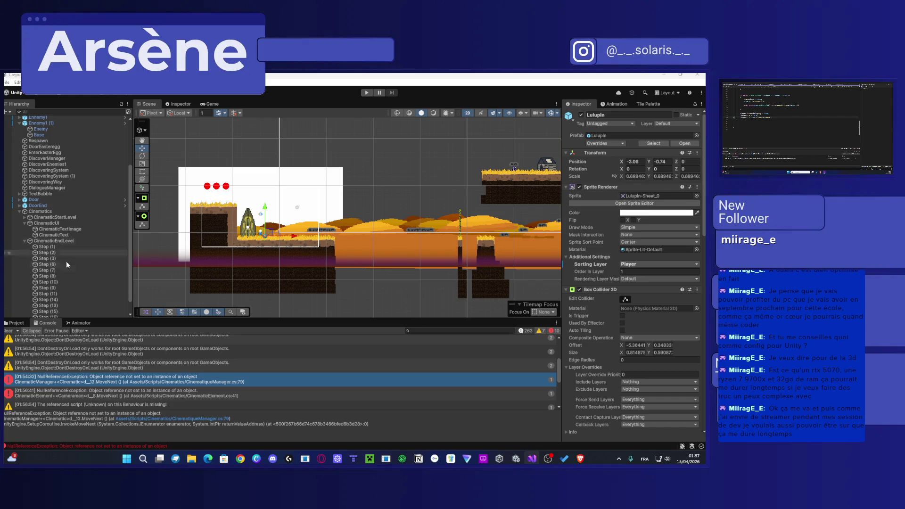
left_click(40, 211)
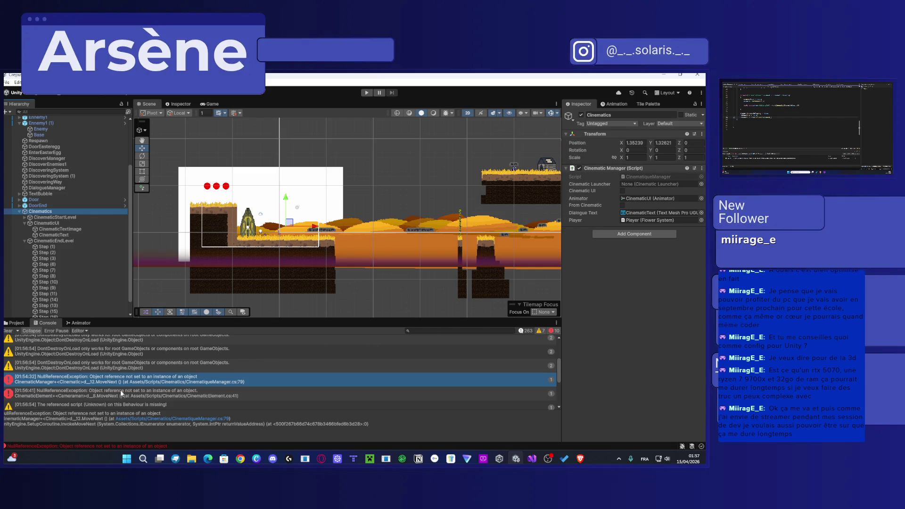
left_click(120, 391)
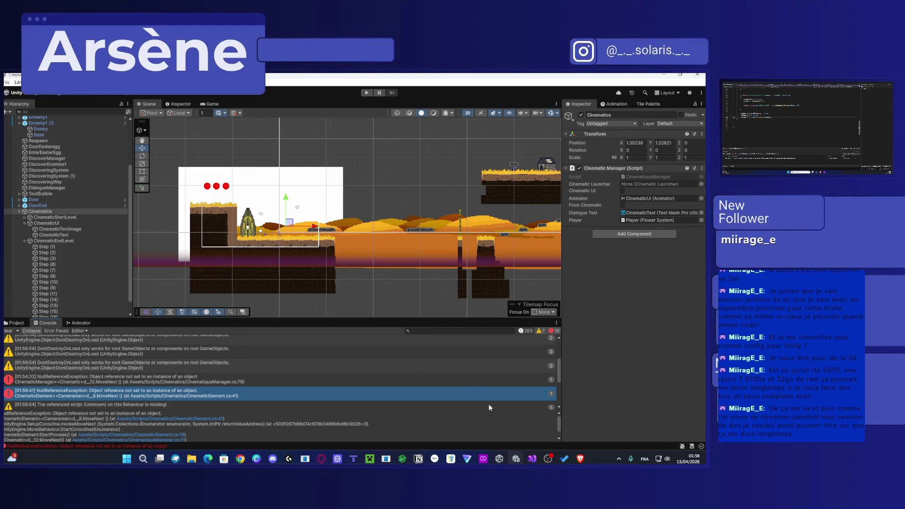
Step: Search the web for 'versus' in Brave and move the browser to the main monitor
left_click(580, 458)
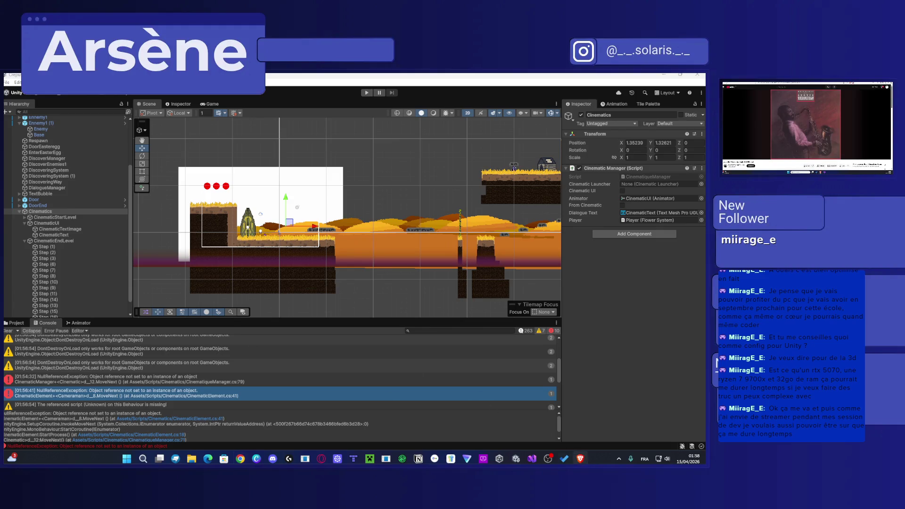
key("ctrl+t")
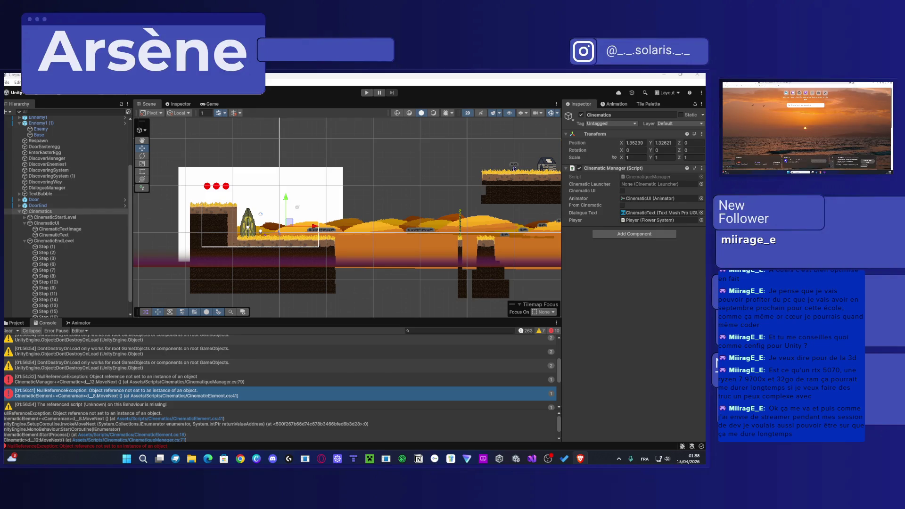
key("Return")
key("super+shift+Left")
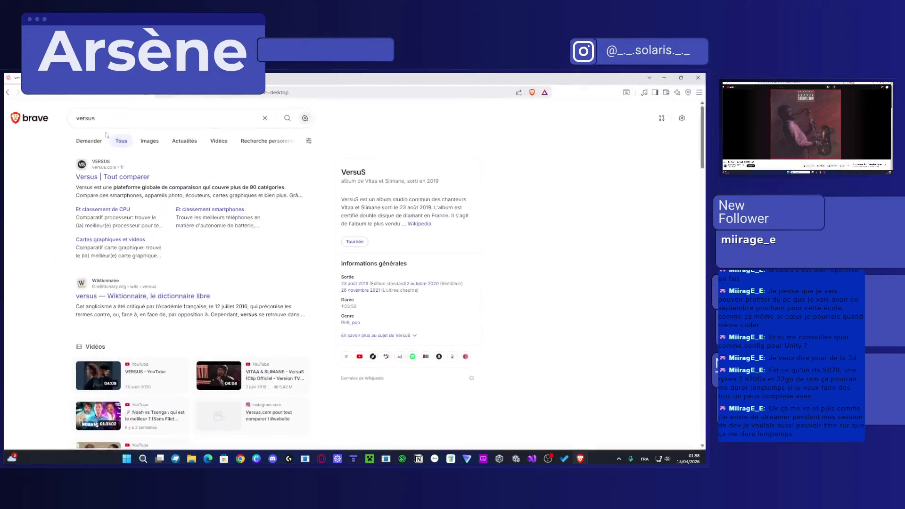
Step: On versus.com, search 'RTX 5070' and pick Nvidia GeForce RTX 5070 Ti Super as first product
left_click(119, 182)
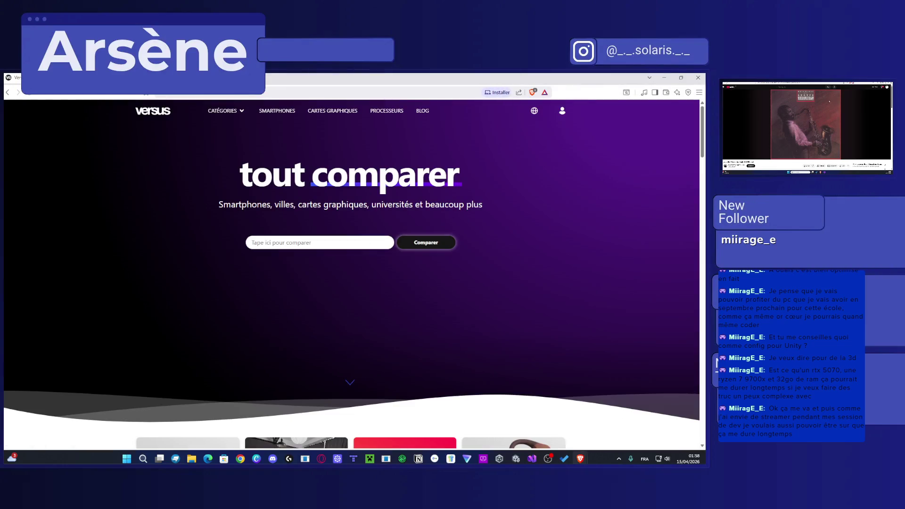
left_click(367, 243)
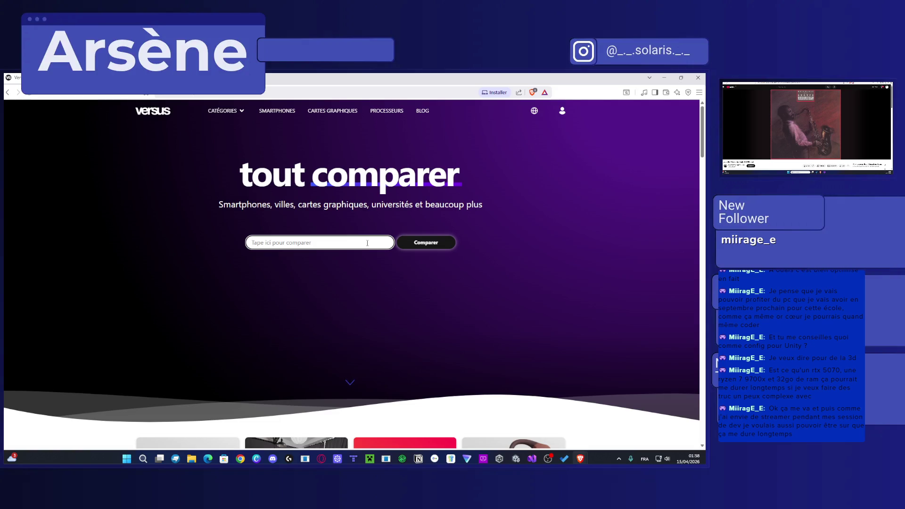
type("RTX 5070")
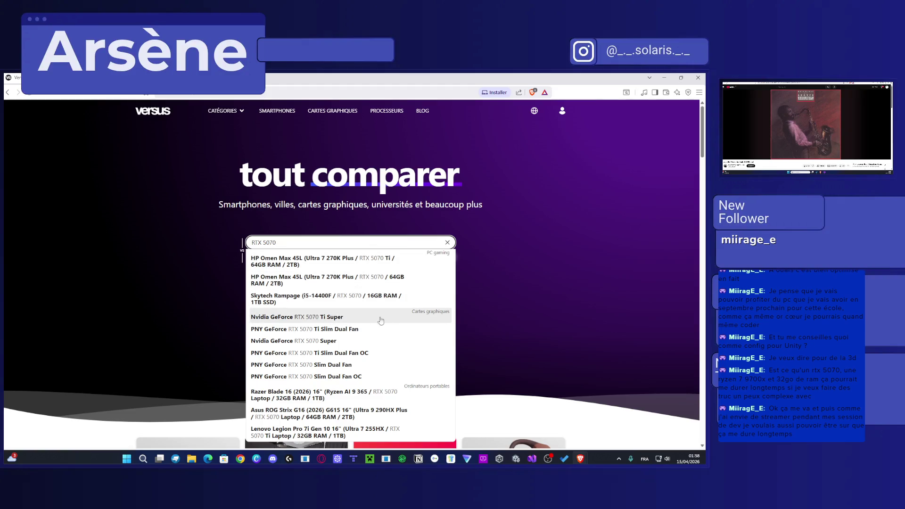
scroll(344, 319, "down", 1)
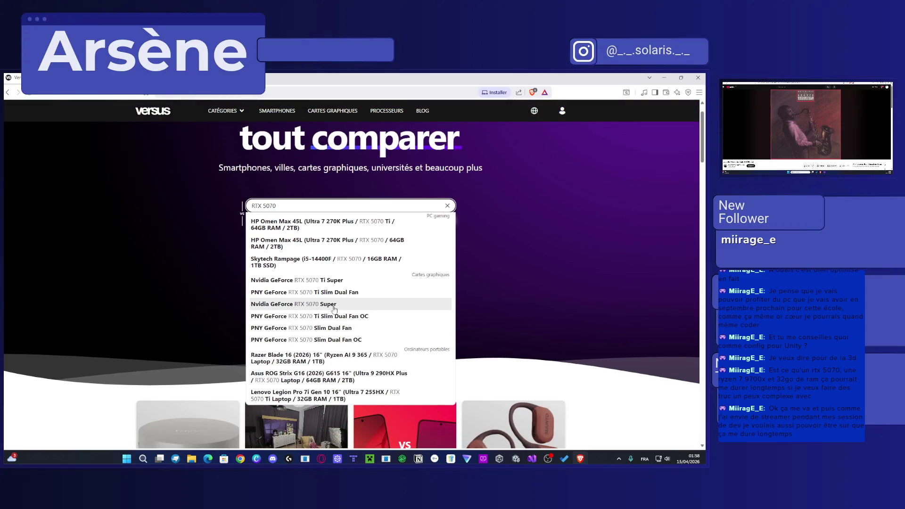
left_click(347, 281)
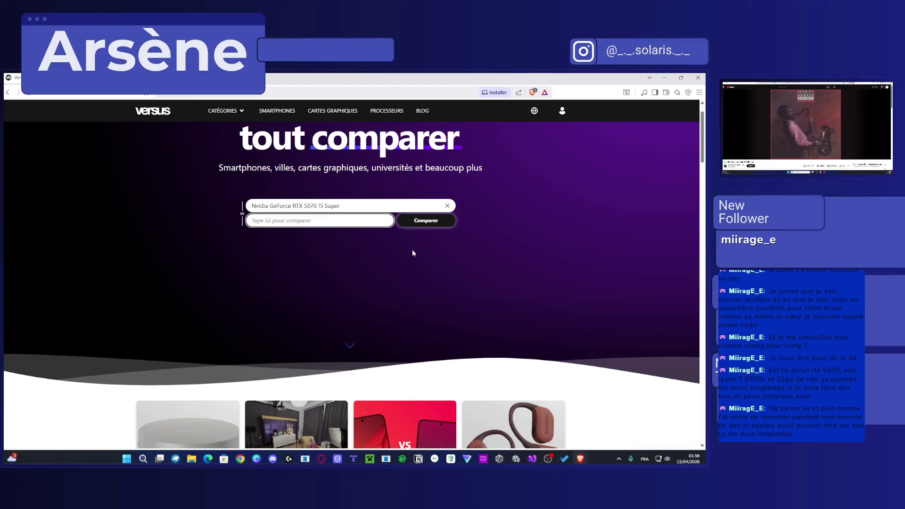
Step: Enter GeForce RTX 3060 as the second product, choosing Nvidia GeForce RTX 3060 8GB
key("ctrl+shift+Escape")
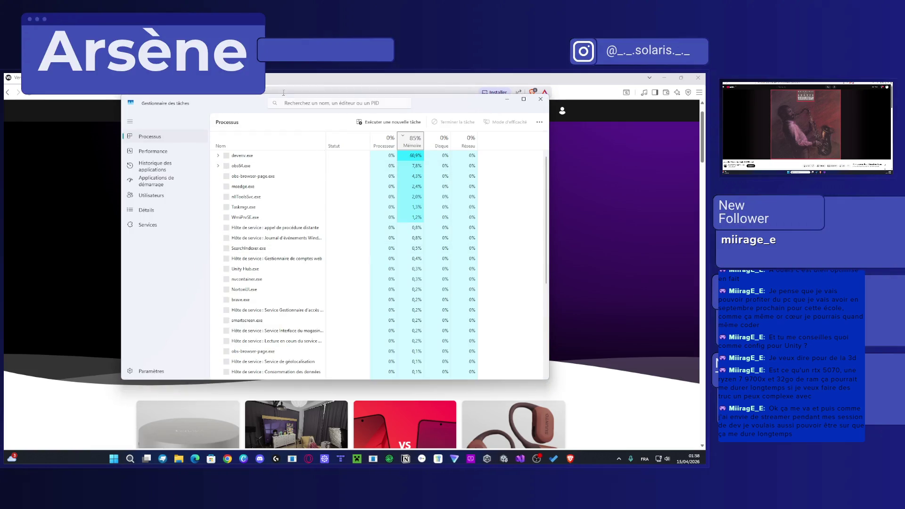
left_click(284, 92)
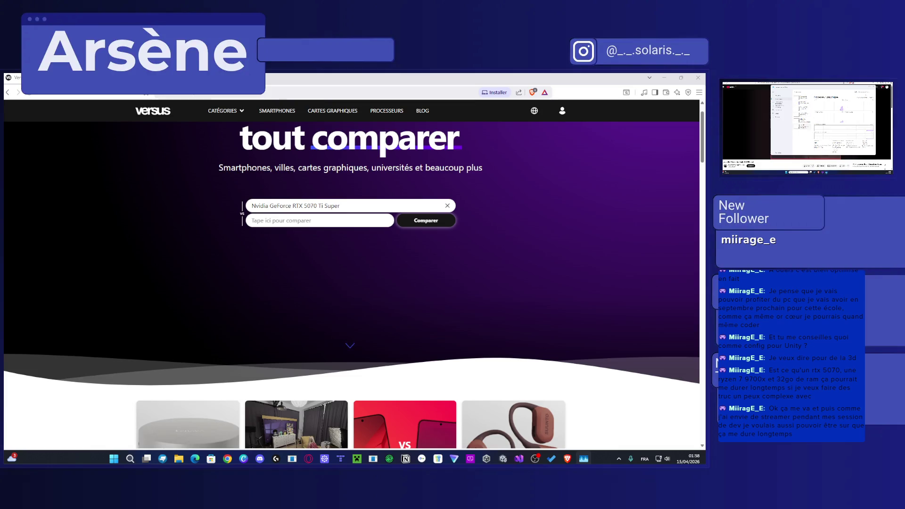
left_click(292, 217)
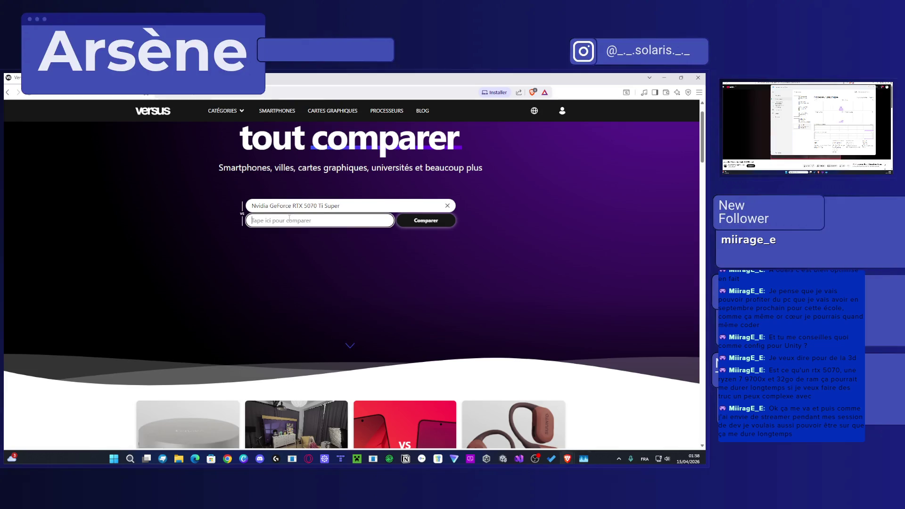
type("Gefce RTX 3060")
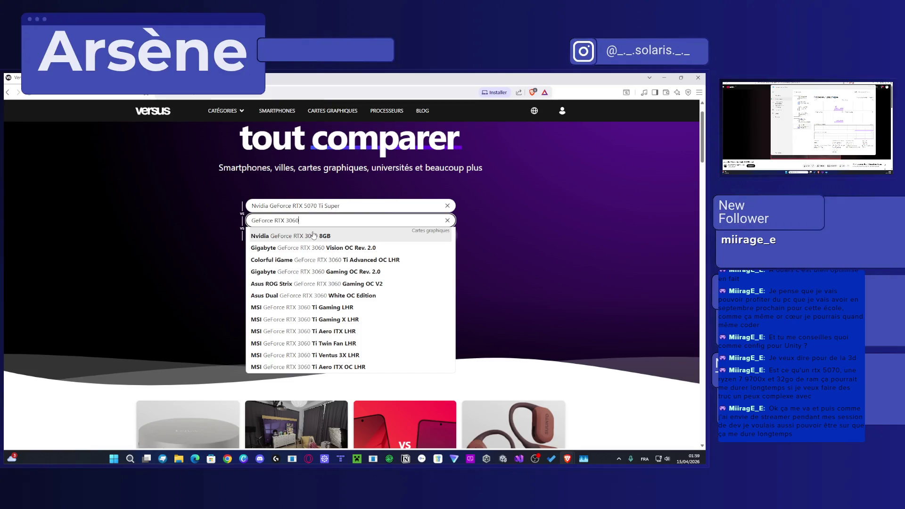
scroll(313, 234, "down", 2)
scroll(316, 255, "up", 3)
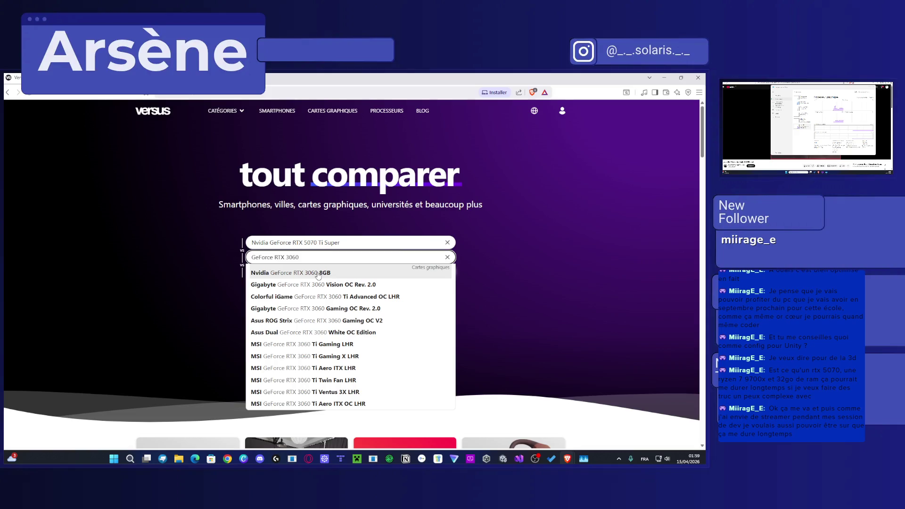
left_click(319, 275)
Step: Run the RTX 3060 vs RTX 5070 Ti Super comparison and review its radar chart and 53–74 scores
left_click(419, 275)
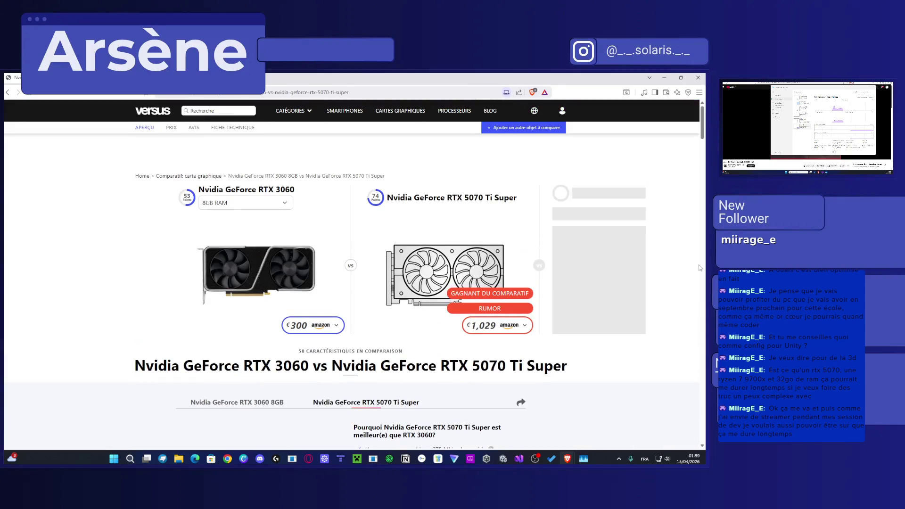
scroll(318, 256, "down", 5)
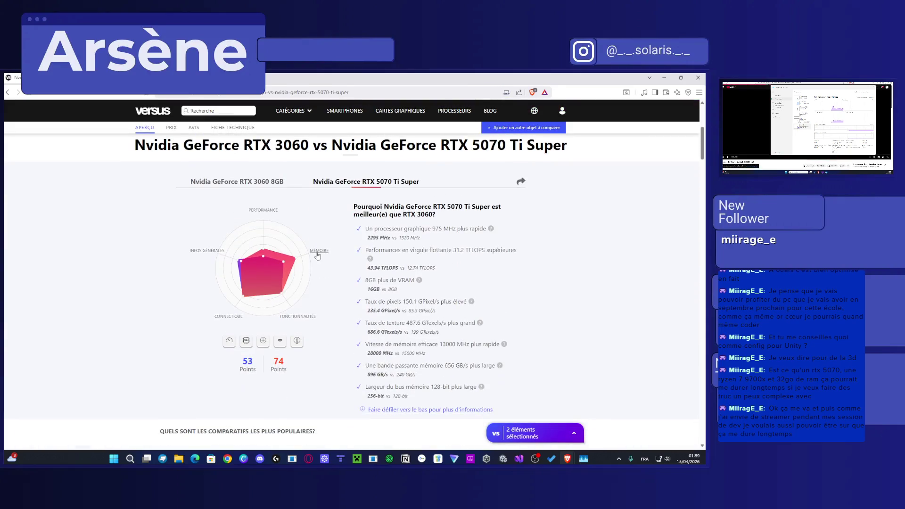
scroll(261, 273, "up", 3)
scroll(283, 288, "down", 2)
mouse_move(298, 298)
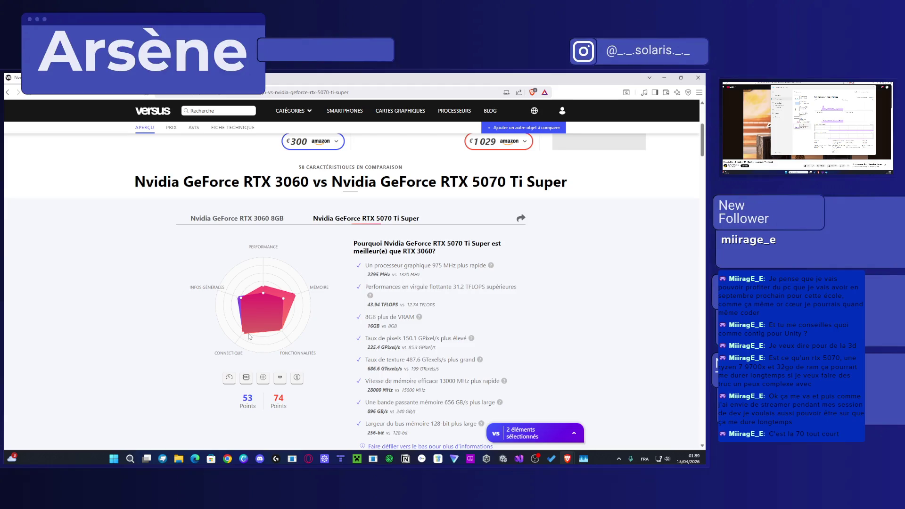
mouse_move(244, 334)
mouse_move(238, 298)
scroll(325, 358, "up", 4)
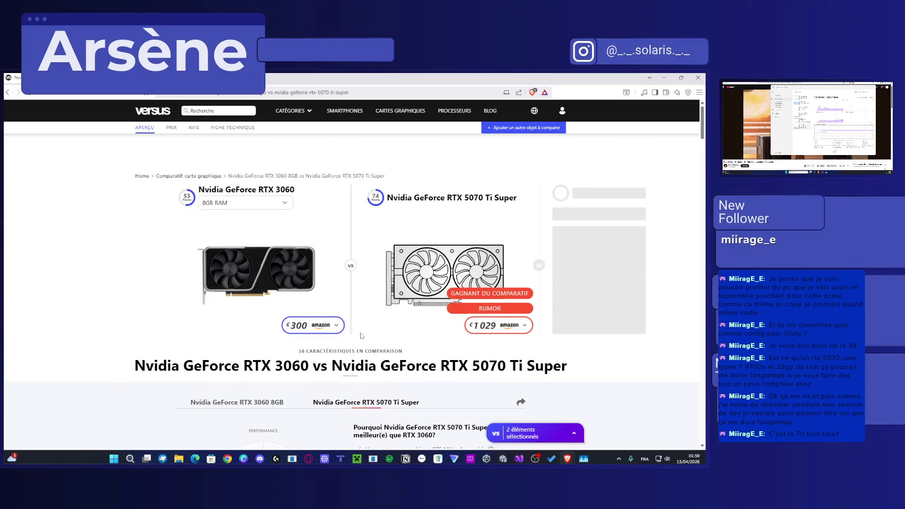
mouse_move(382, 204)
Step: Return to the Versus home page and clear the leftover '5070' search text
left_click(8, 92)
left_click(318, 241)
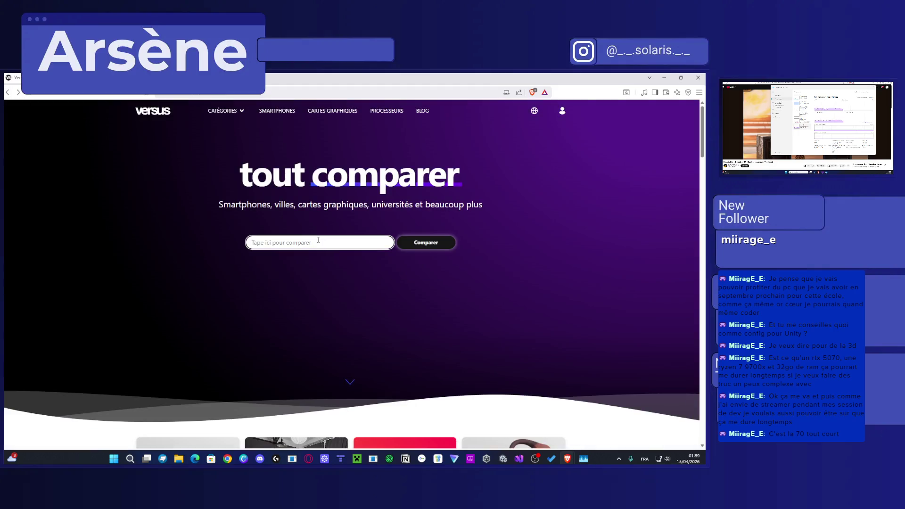
type("5070")
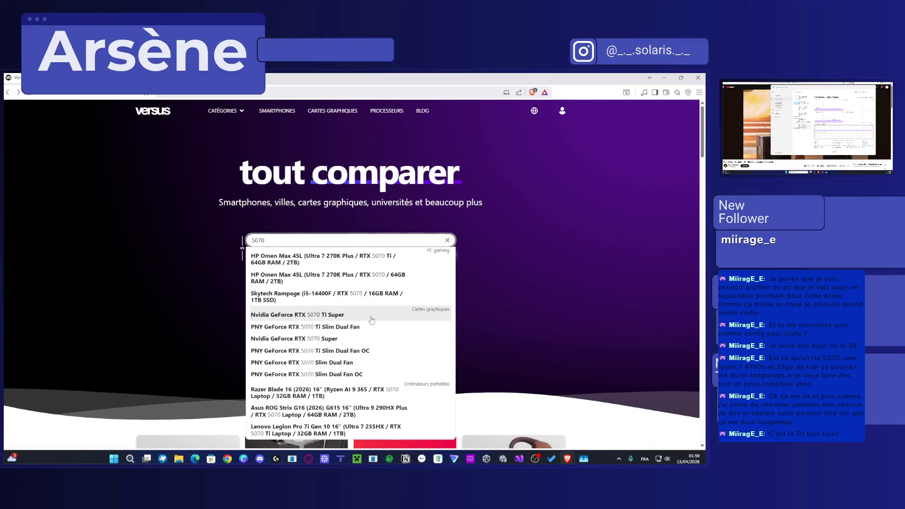
scroll(326, 302, "down", 1)
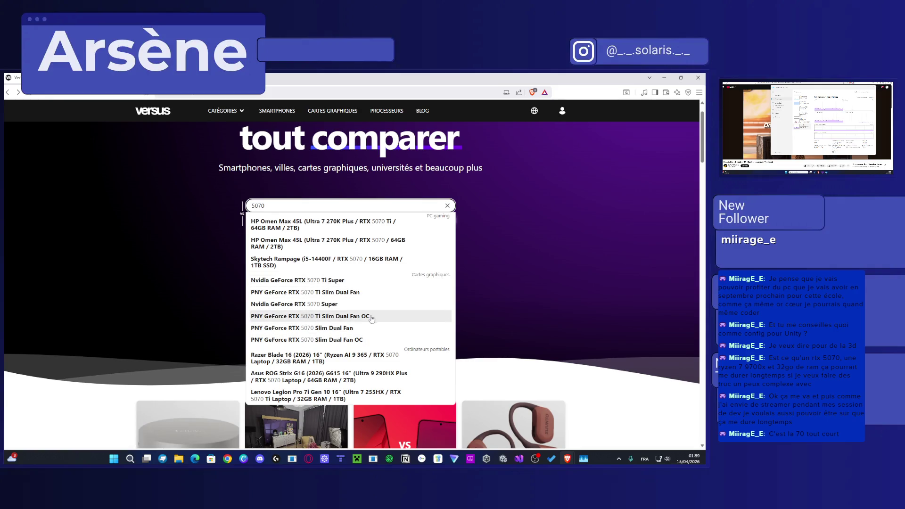
double_click(311, 206)
key("BackSpace")
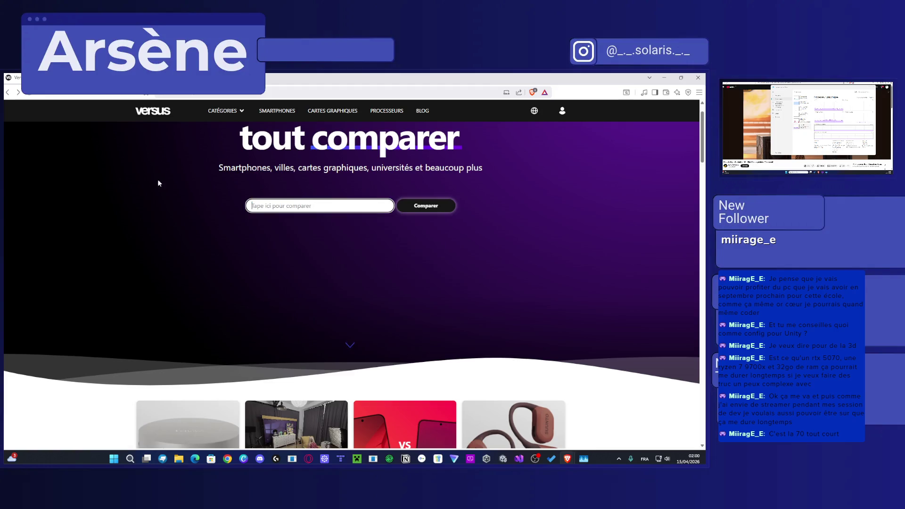
Step: Compare AMD Ryzen 7 9700X against Intel Core i5-10400F
left_click(312, 209)
type("ryzen 7 ")
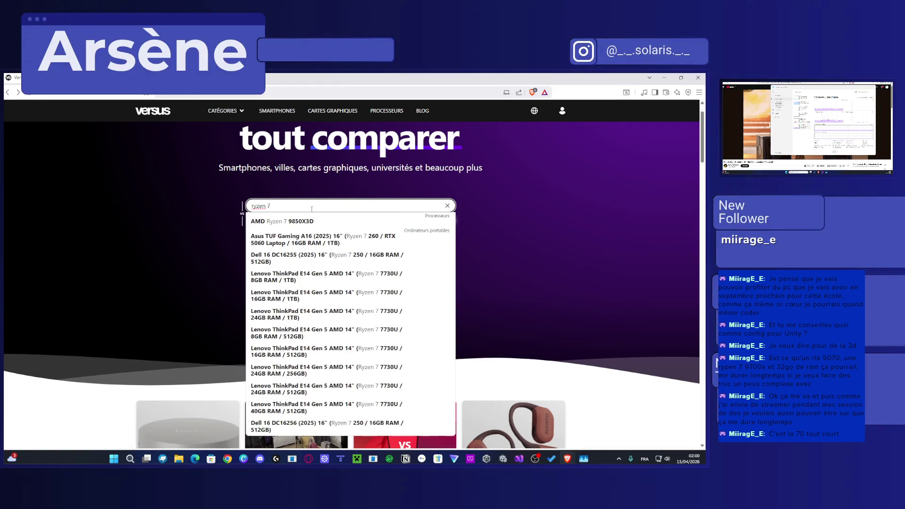
type("9700x")
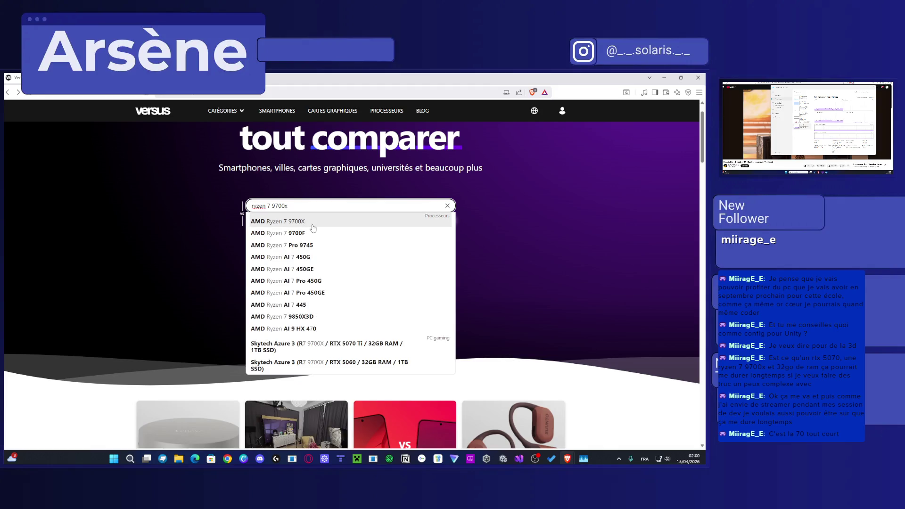
left_click(313, 225)
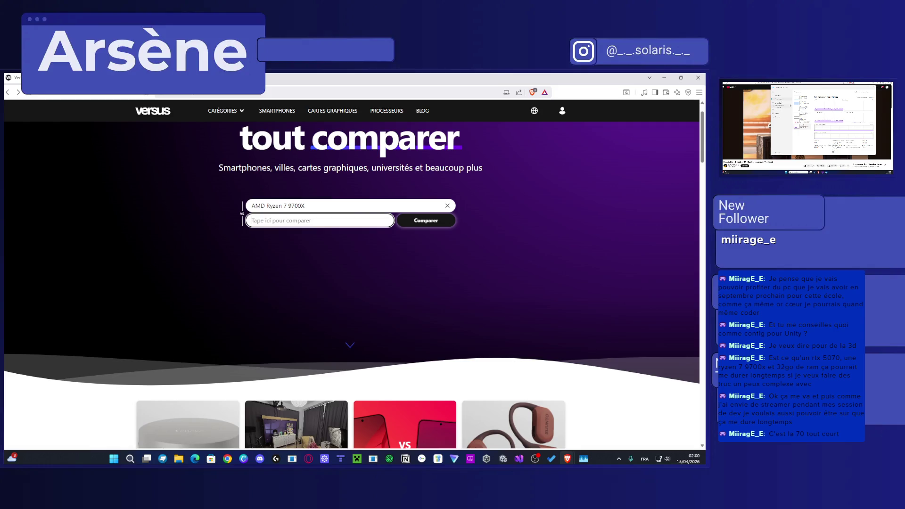
left_click(308, 219)
type("i5 ")
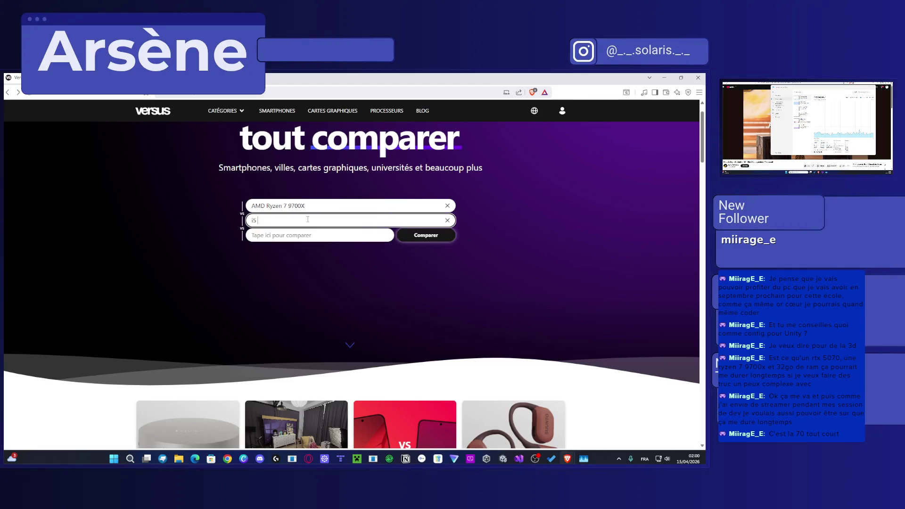
type("10400F")
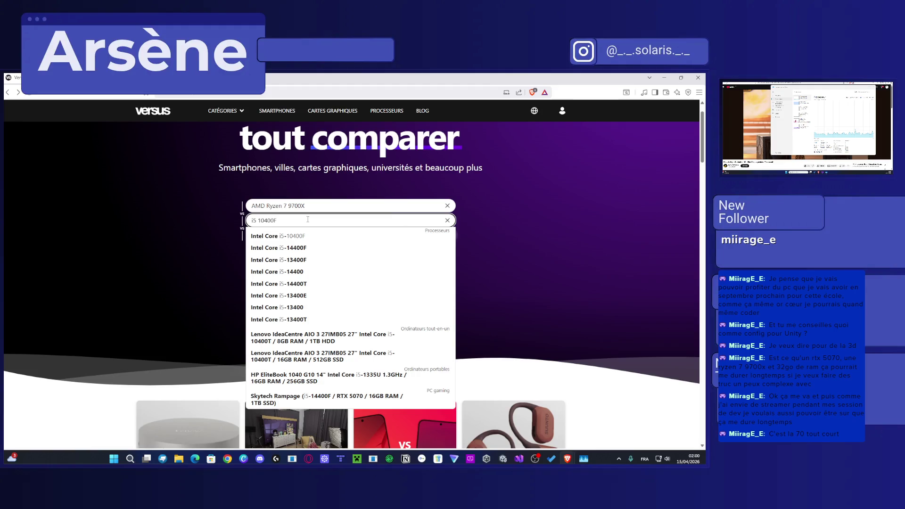
left_click(301, 236)
left_click(426, 241)
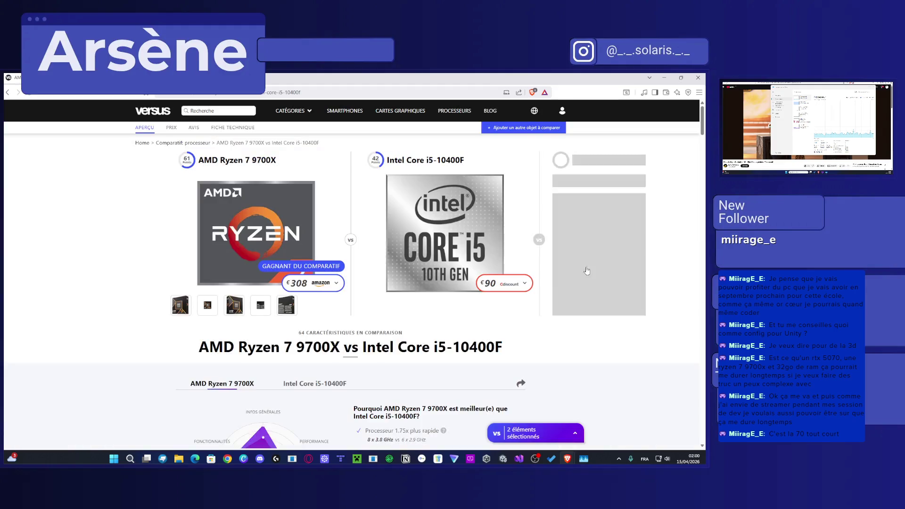
Step: Scroll the Ryzen 7 9700X vs i5-10400F specs and move Task Manager's memory view onto the main monitor
scroll(484, 259, "down", 5)
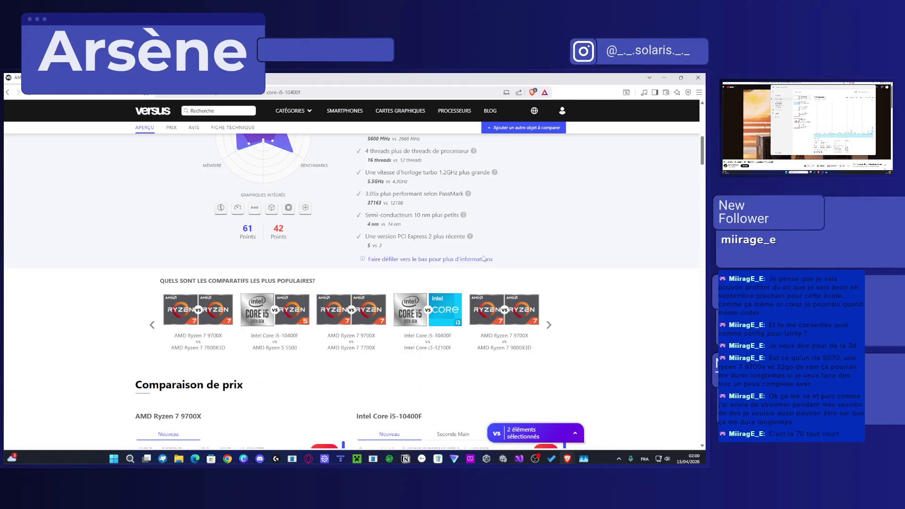
scroll(484, 258, "up", 3)
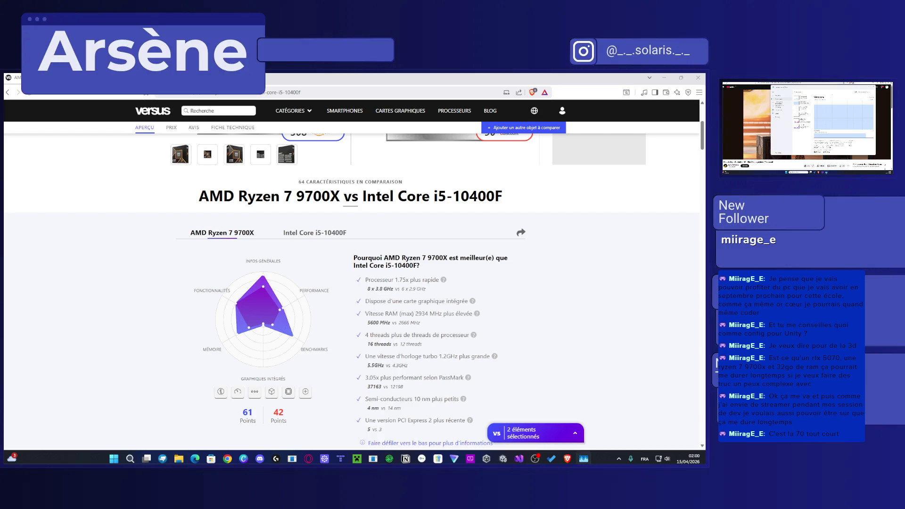
key("super+shift+Left")
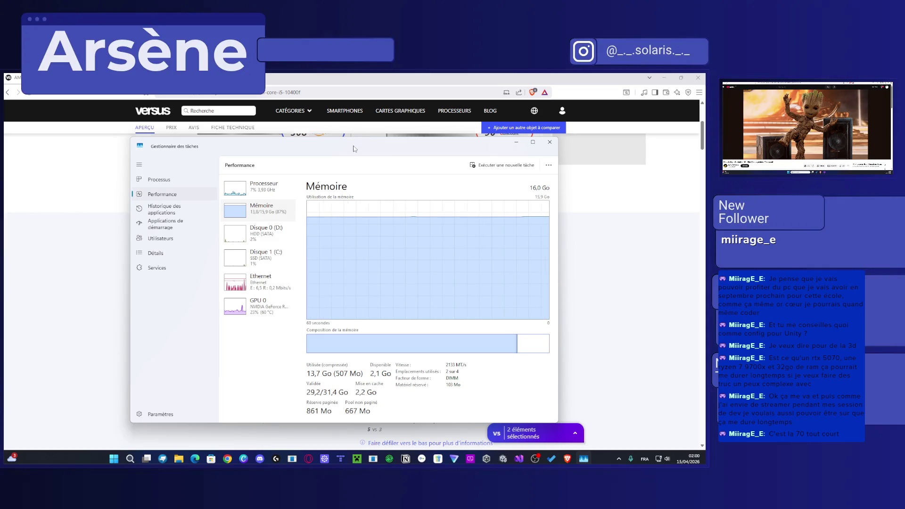
Step: Move Task Manager off the main screen and bring the Unity editor with the level back to the front
key("super+shift+Right")
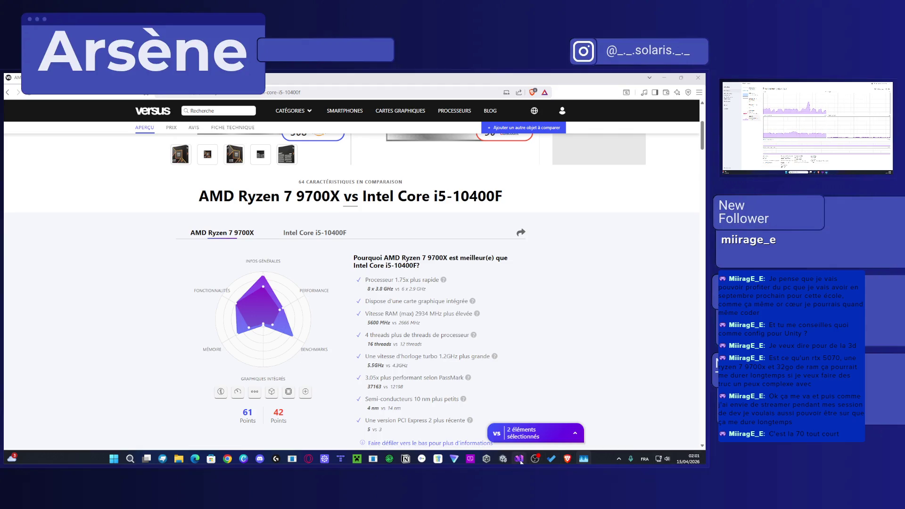
left_click(504, 457)
scroll(376, 246, "down", 2)
scroll(375, 247, "up", 5)
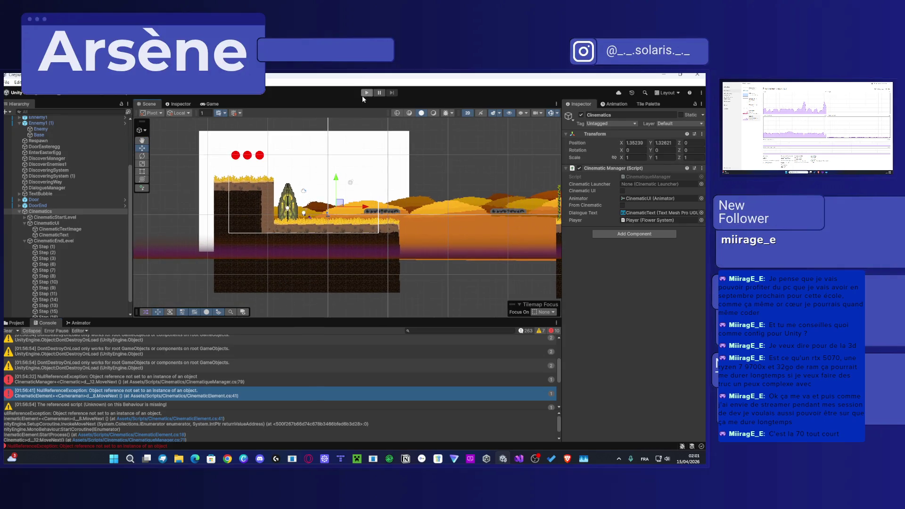
Step: Run a short play test of the level through the cinematic, then stop it
left_click(364, 94)
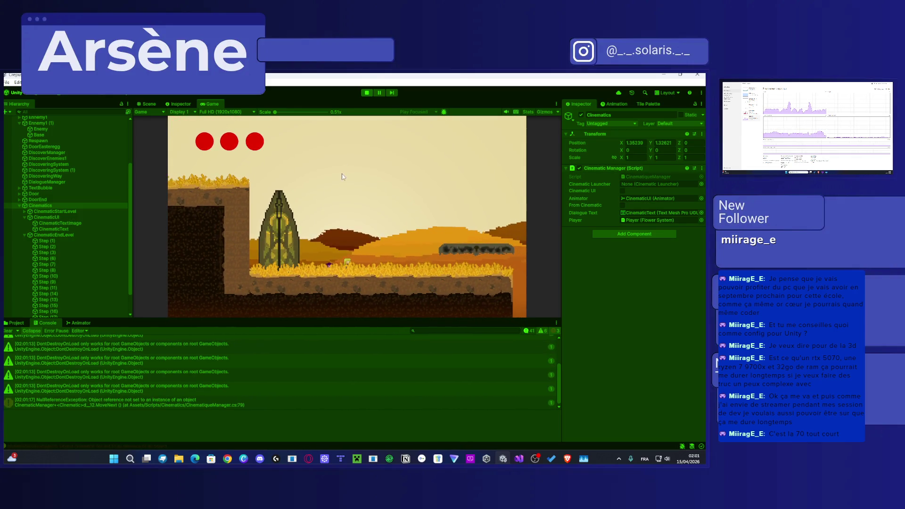
left_click(366, 93)
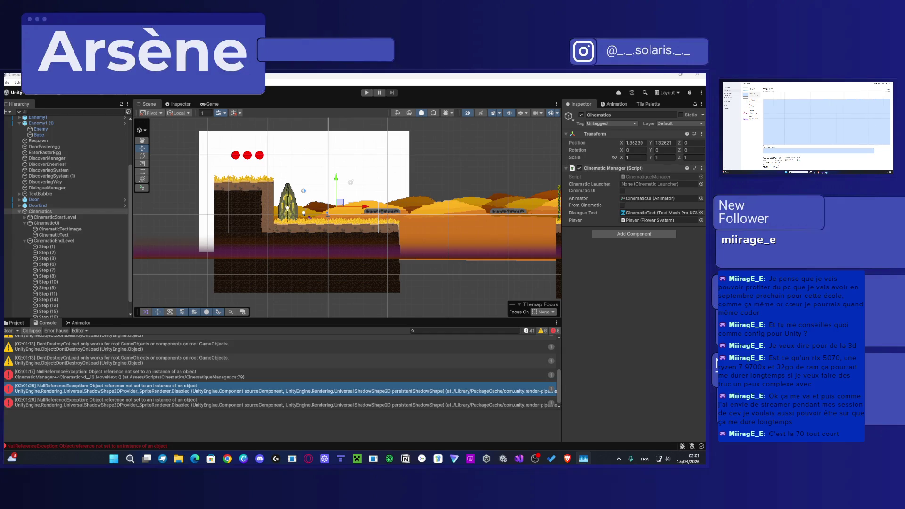
key("alt+F4")
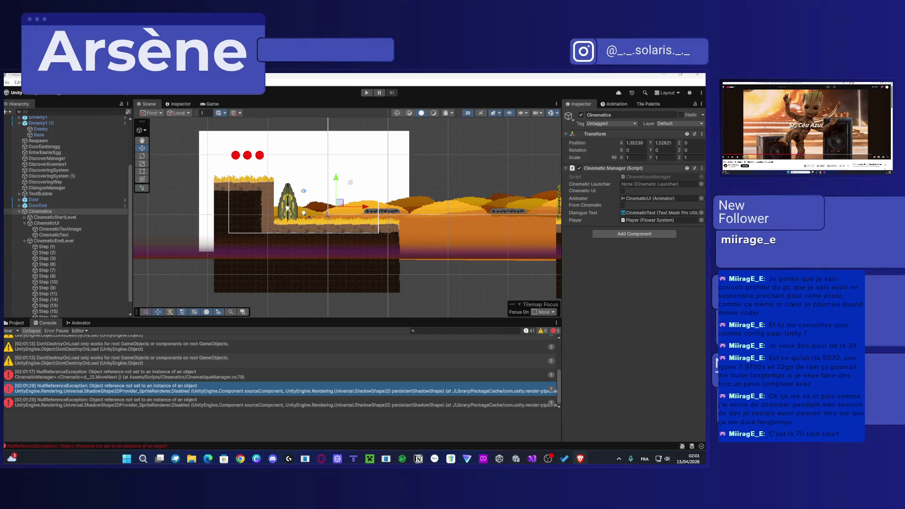
scroll(297, 240, "down", 3)
left_click_drag(412, 228, 392, 241)
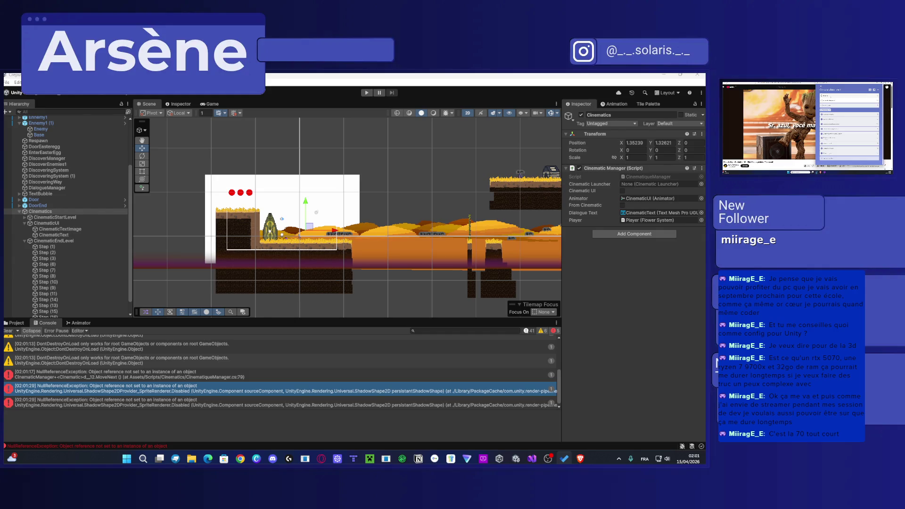
scroll(105, 264, "down", 1)
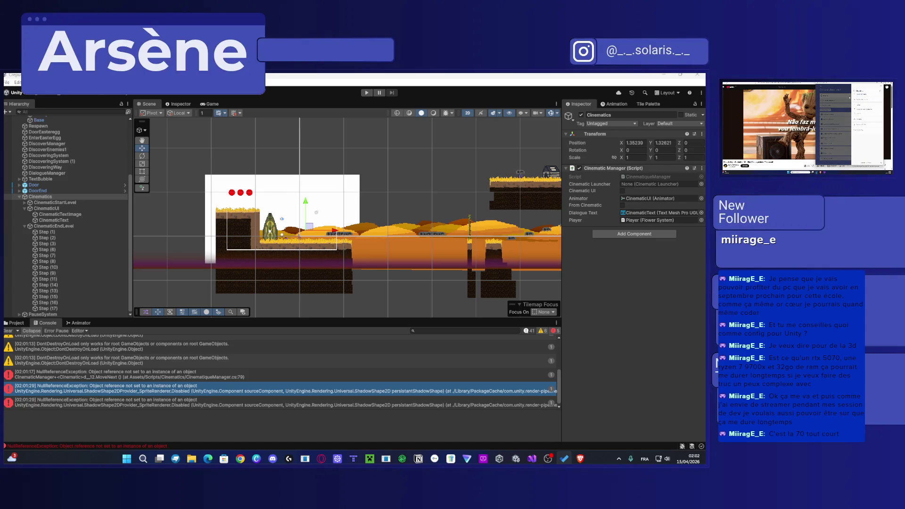
scroll(284, 246, "up", 5)
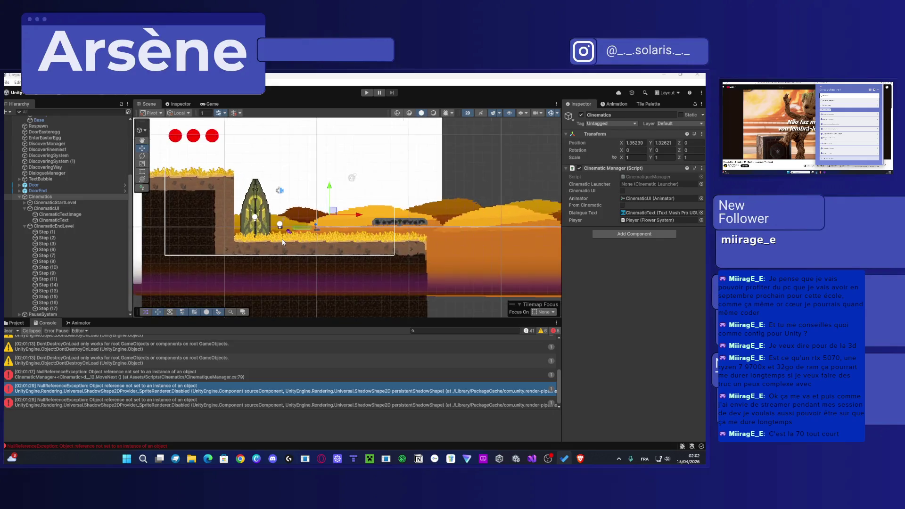
scroll(283, 242, "up", 2)
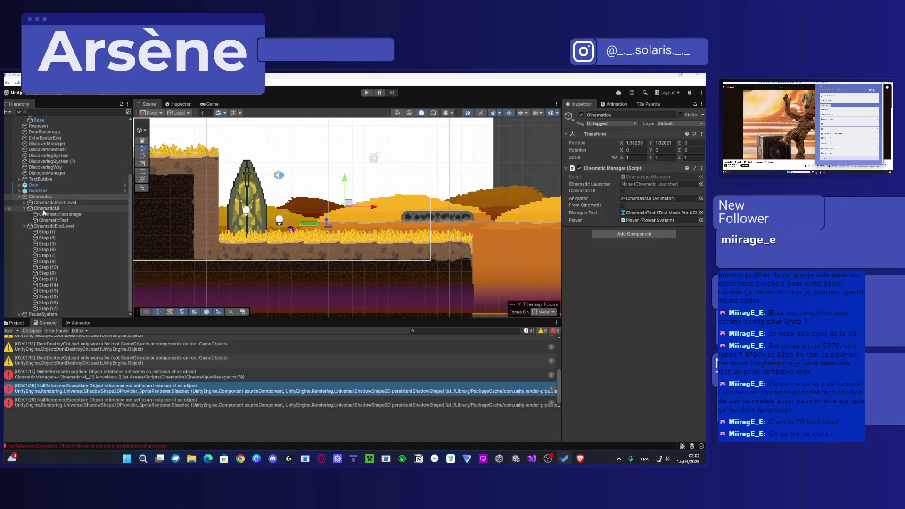
scroll(52, 233, "up", 2)
scroll(52, 233, "down", 2)
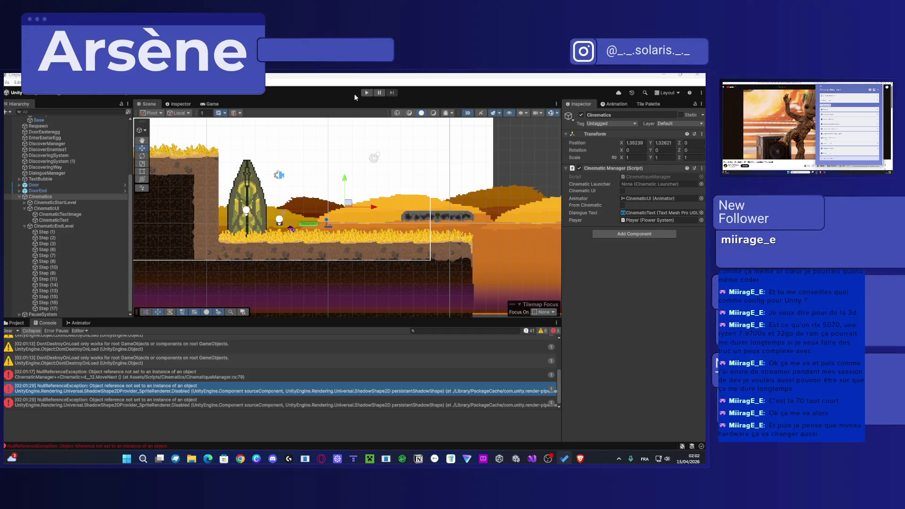
Step: Play-test the level, open the pause menu with Escape and try its Quitter option
left_click(366, 92)
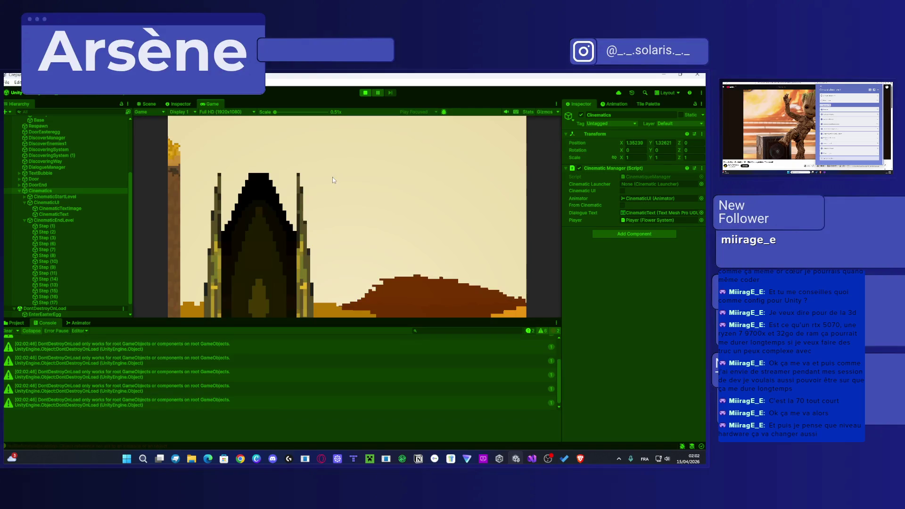
key("Escape")
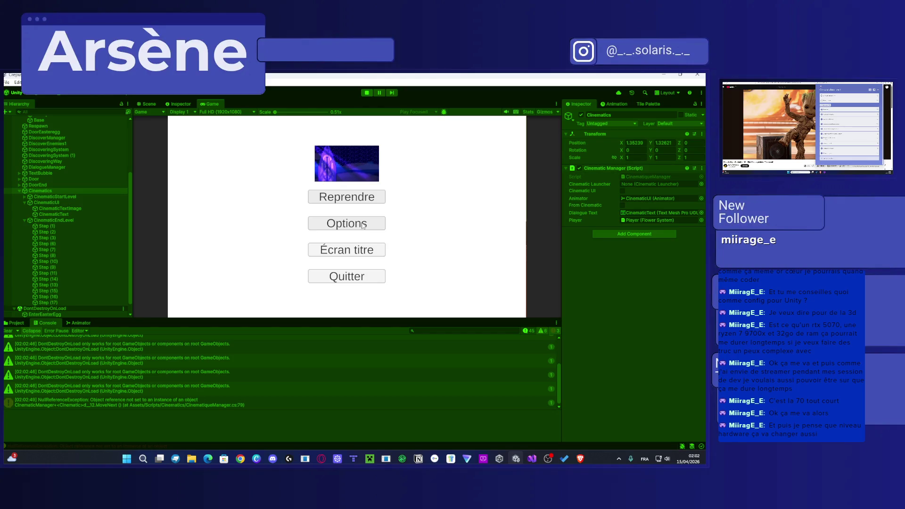
scroll(94, 217, "down", 1)
left_click(365, 281)
left_click(360, 280)
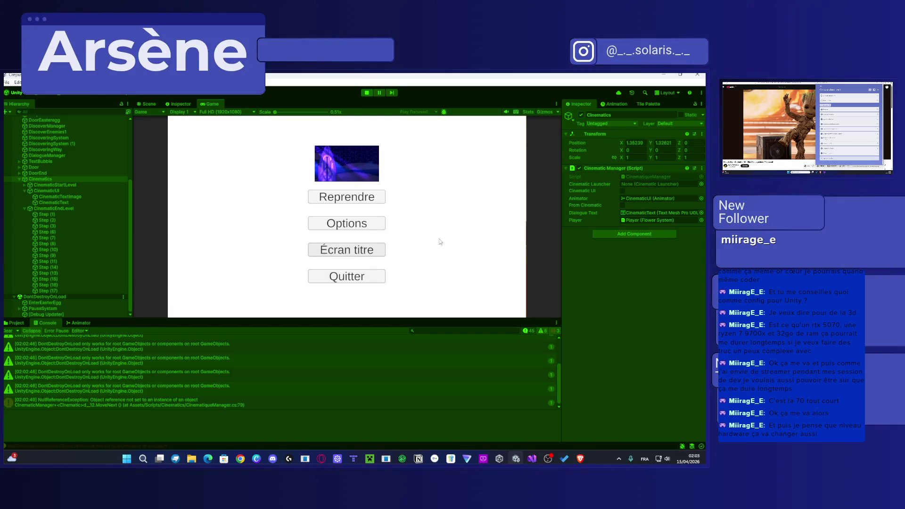
left_click(335, 278)
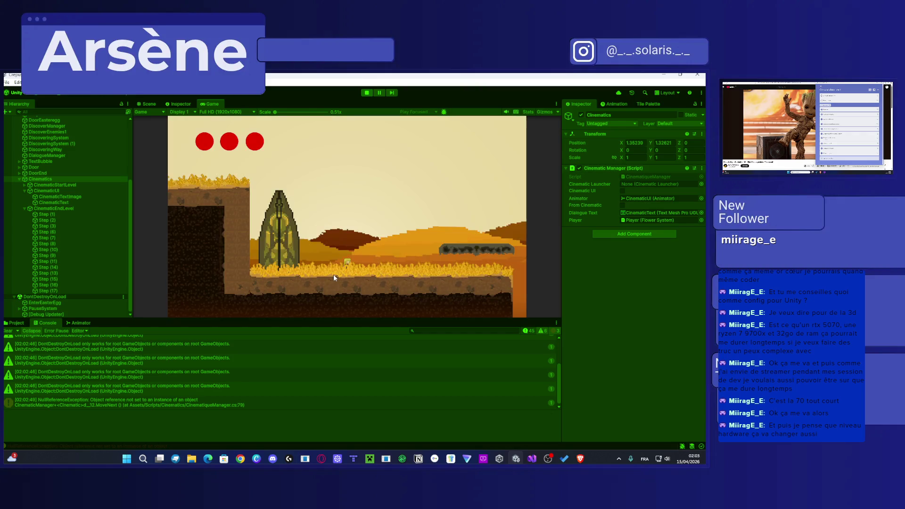
Step: Stop the play test, collapse CinematicEndLevel and expand PauseSystem in the Hierarchy
left_click(367, 92)
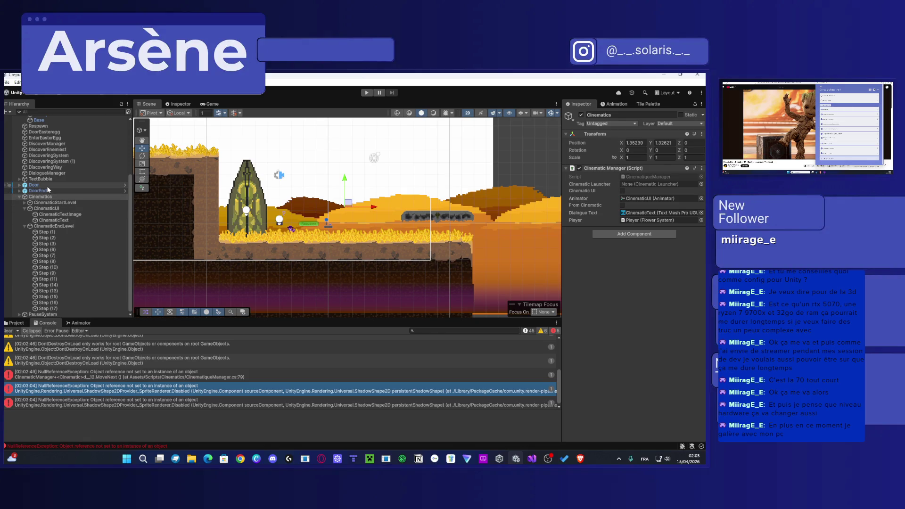
left_click(24, 226)
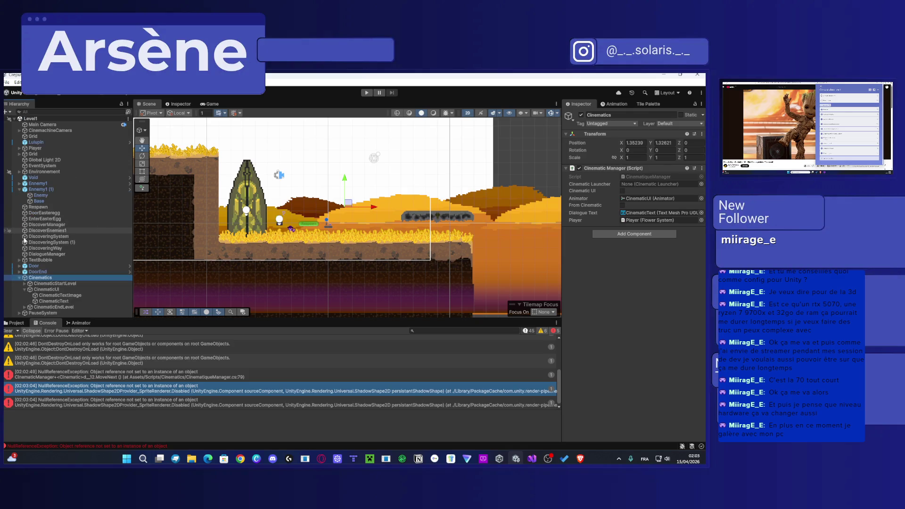
left_click(19, 313)
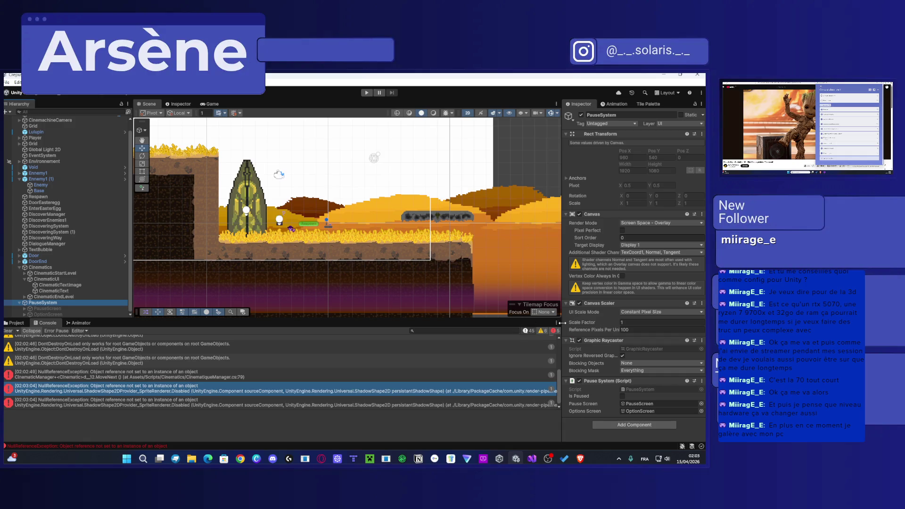
Step: Wire TitleScreen's On Click to PauseSystem.GoToTitleScreen and add an empty On Click entry to Resume
left_click(24, 309)
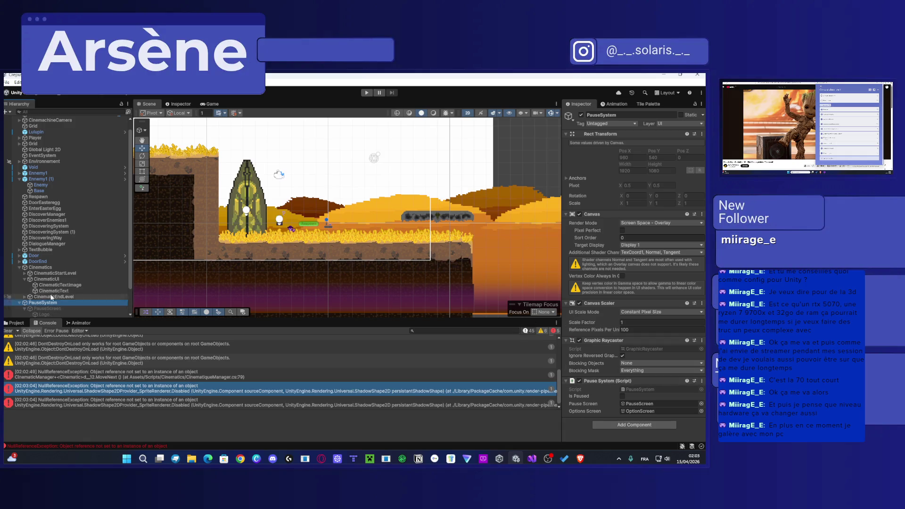
left_click(53, 303)
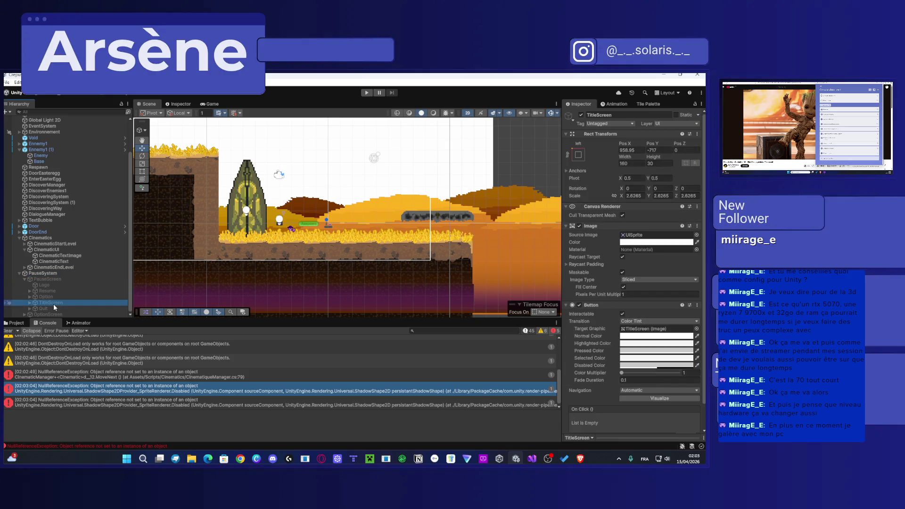
scroll(604, 414, "down", 2)
left_click(681, 409)
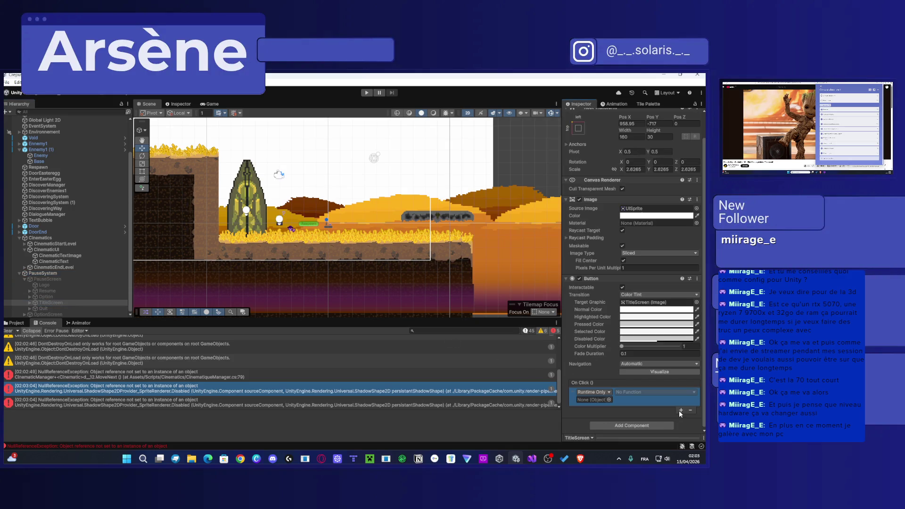
mouse_move(56, 278)
left_mouse_down()
mouse_move(141, 330)
mouse_move(610, 406)
mouse_move(603, 402)
left_mouse_up()
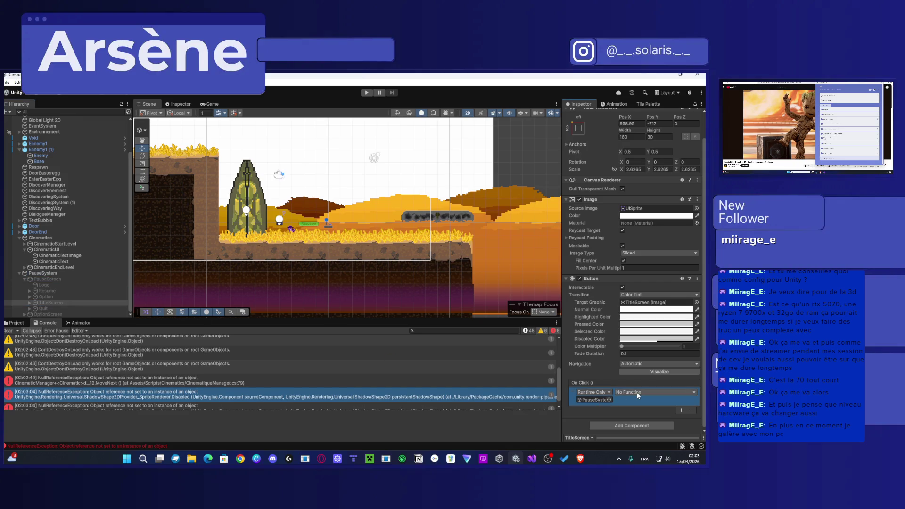
left_click(637, 392)
mouse_move(648, 391)
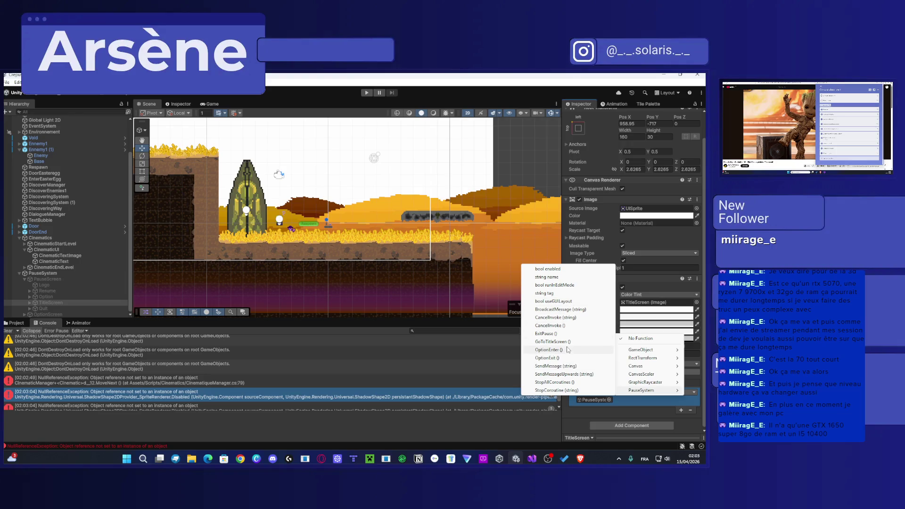
left_click(552, 342)
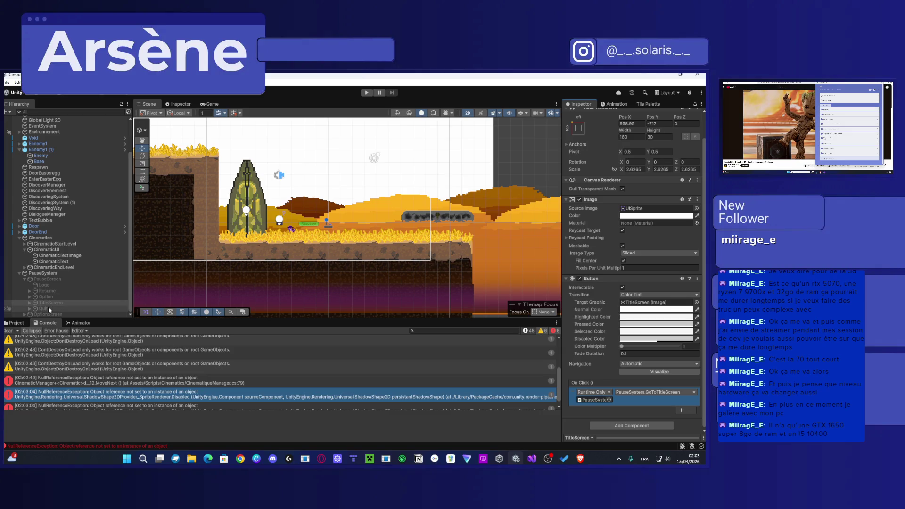
left_click(56, 288)
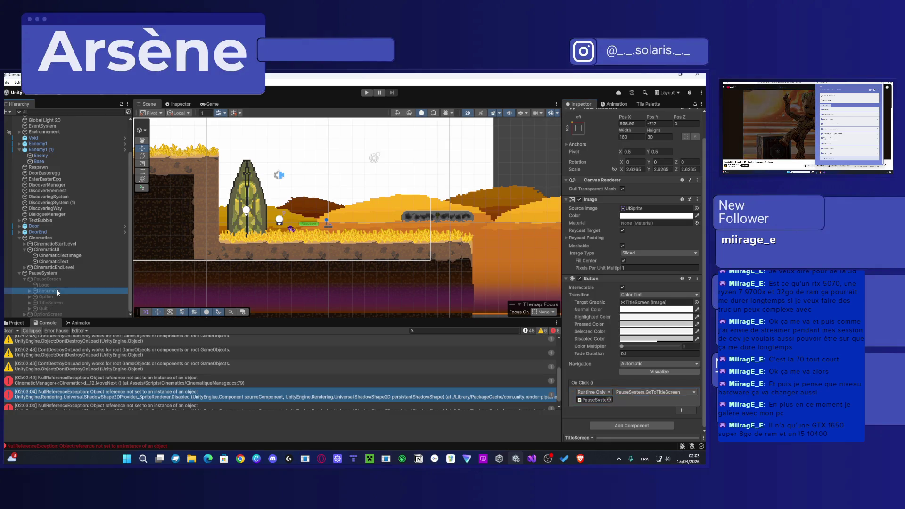
left_click(680, 410)
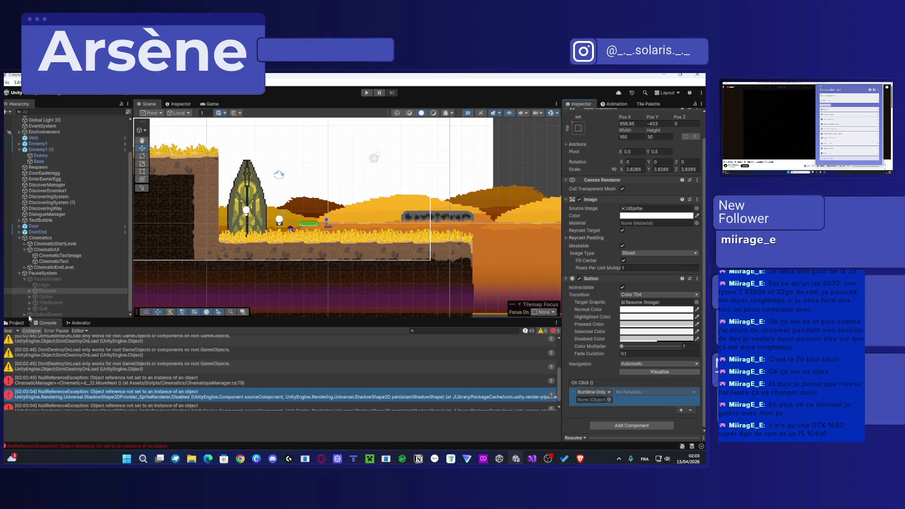
Step: Point Resume's On Click entry at PauseSystem and make it call ExitPause
mouse_move(42, 273)
left_mouse_down()
mouse_move(627, 377)
mouse_move(603, 403)
left_mouse_up()
left_click(656, 391)
mouse_move(641, 390)
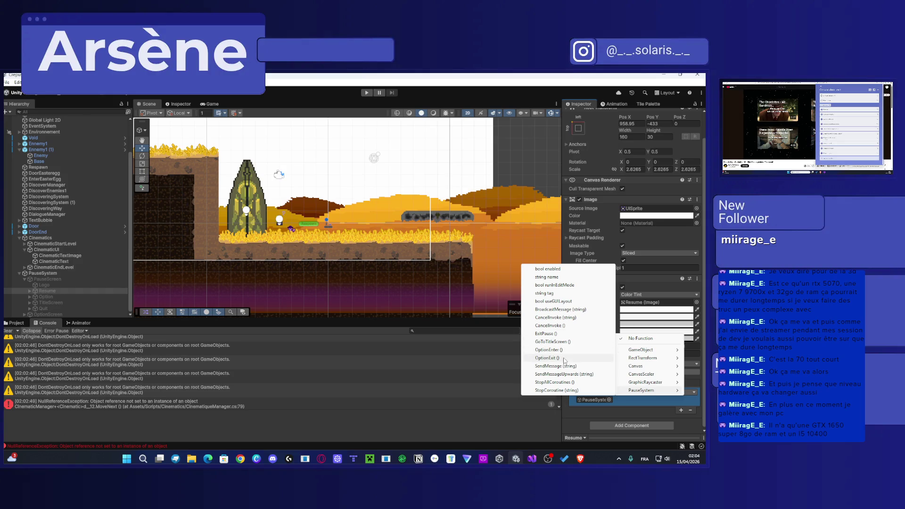
left_click(561, 333)
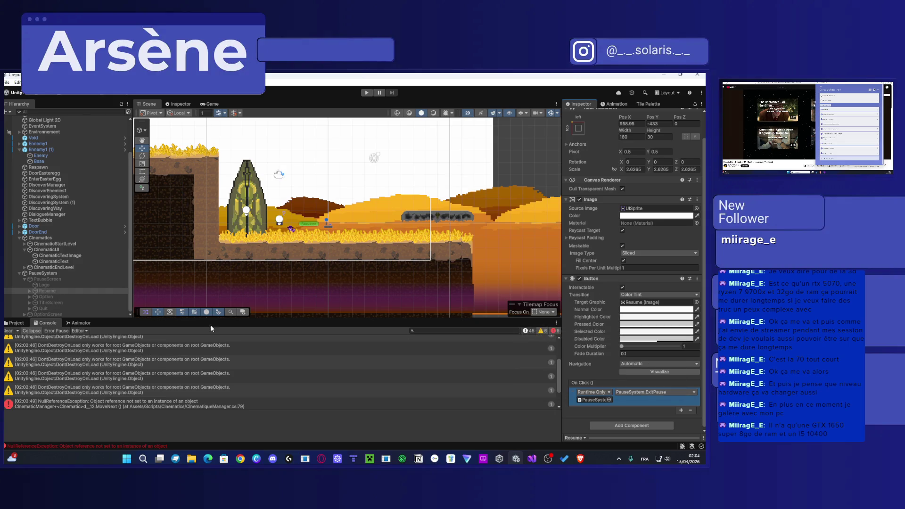
Step: Give the Option button an On Click entry calling PauseSystem.OptionEnter
left_click(63, 297)
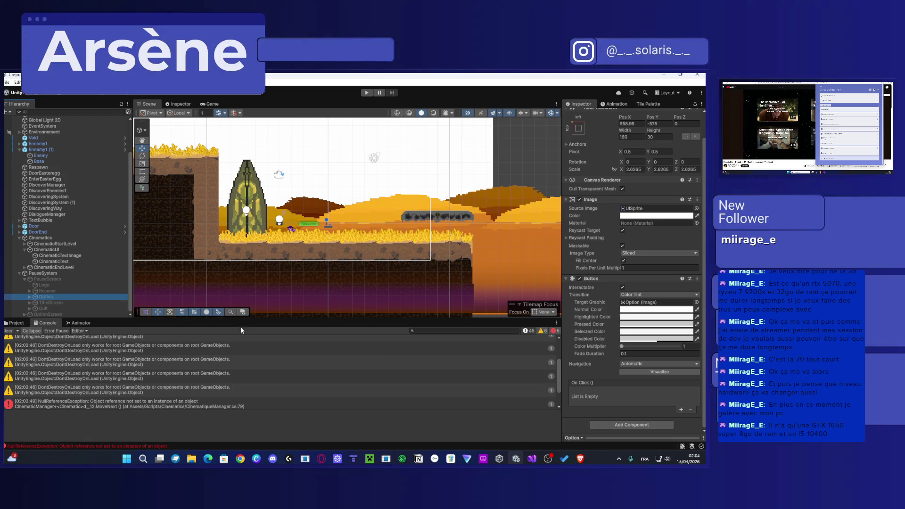
left_click(680, 409)
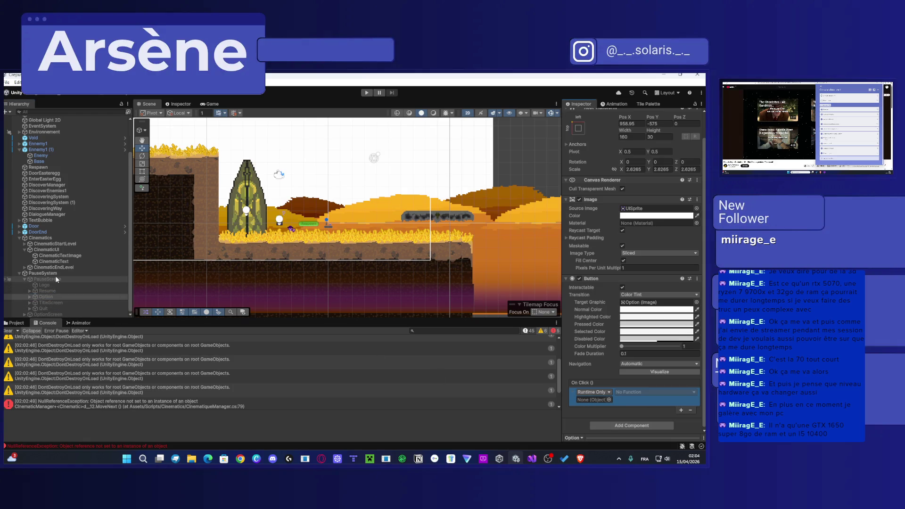
mouse_move(53, 274)
left_mouse_down()
mouse_move(637, 373)
mouse_move(596, 402)
left_mouse_up()
left_click(646, 392)
mouse_move(646, 390)
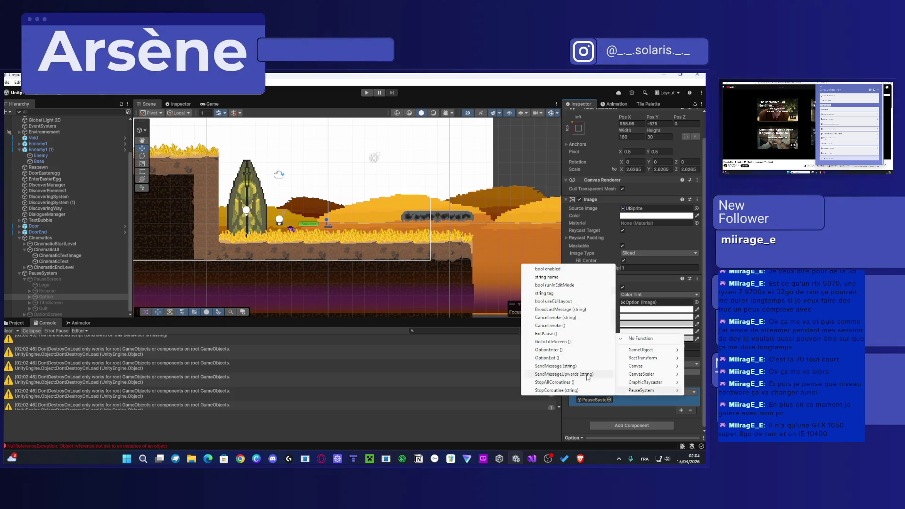
left_click(568, 350)
Step: Select the Quit button, then expand OptionScreen and select its Logo image
left_click(78, 307)
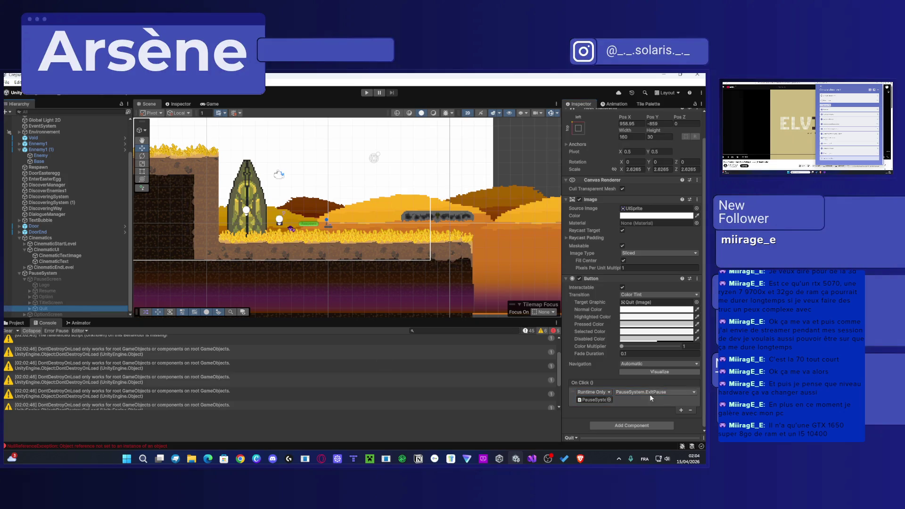
left_click(24, 313)
scroll(43, 297, "down", 3)
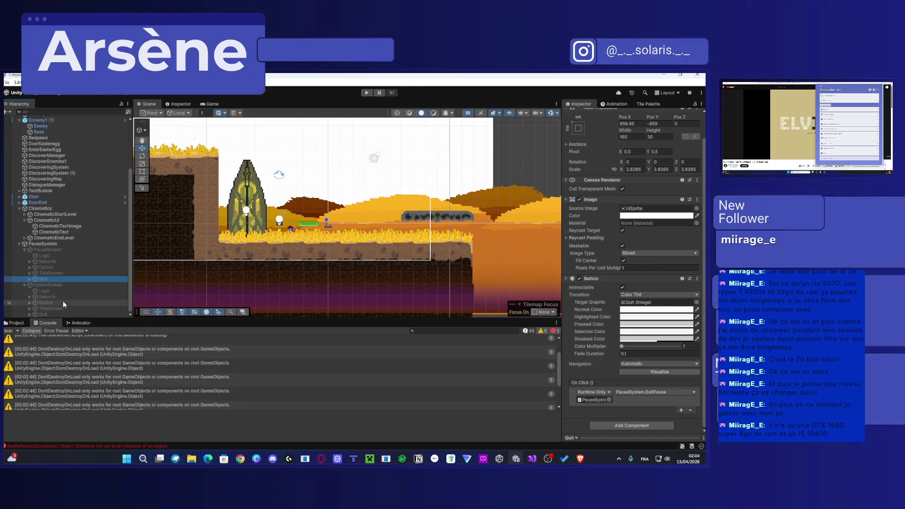
left_click(58, 291)
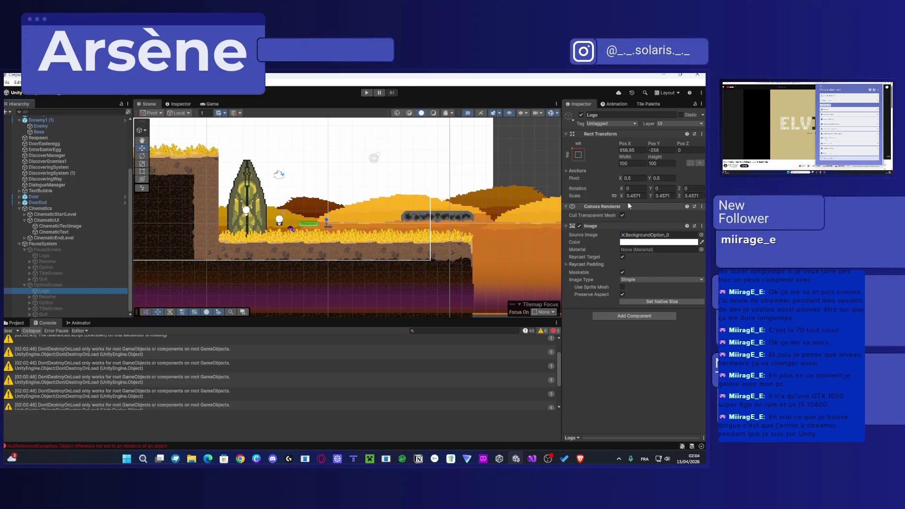
Step: Set the options screen's background Image color to black (000000)
left_click(72, 284)
left_click(660, 242)
mouse_move(664, 274)
left_mouse_down()
mouse_move(641, 271)
mouse_move(627, 313)
left_mouse_up()
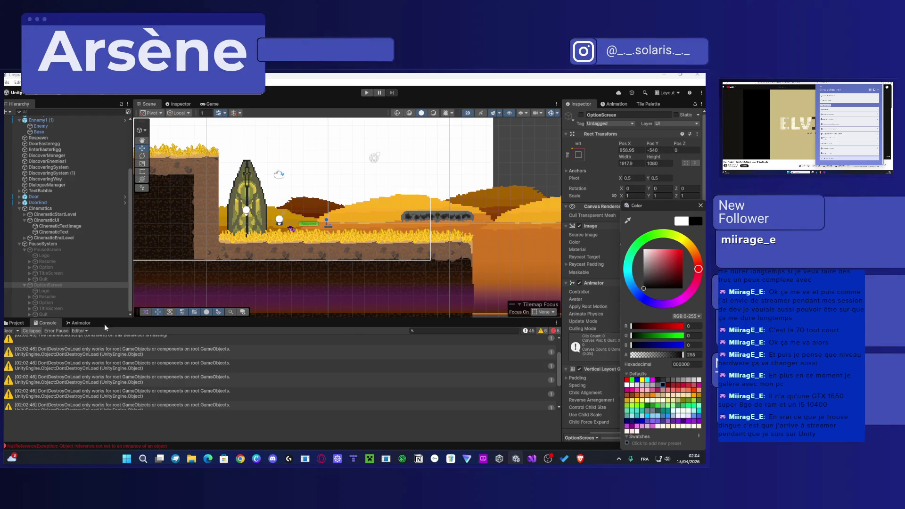
Step: Make the options screen's Option button call PauseSystem.OptionExit, then start Play mode
left_click(72, 303)
left_click(58, 310)
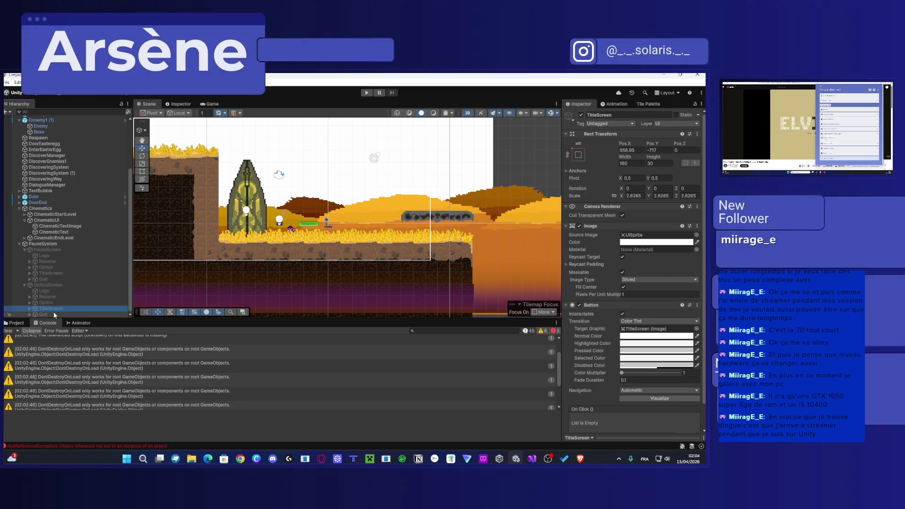
scroll(70, 308, "up", 1)
left_click(70, 307)
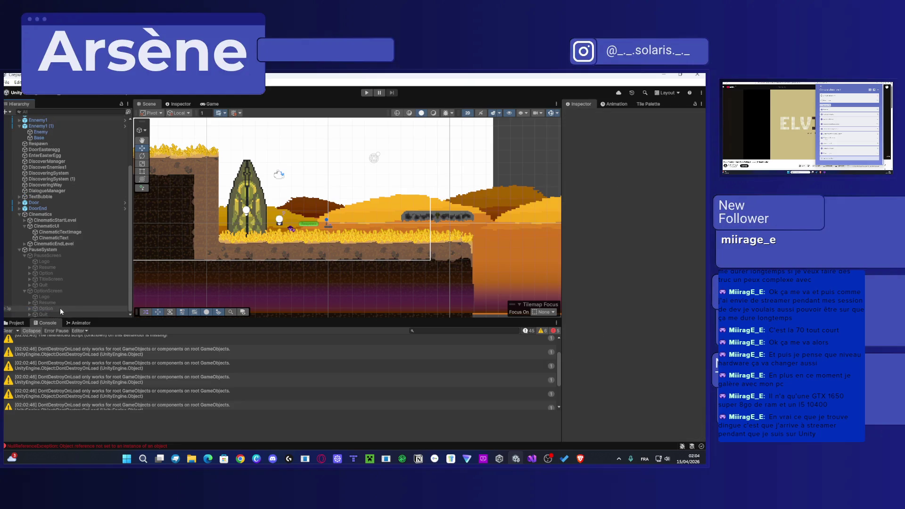
scroll(612, 404, "down", 2)
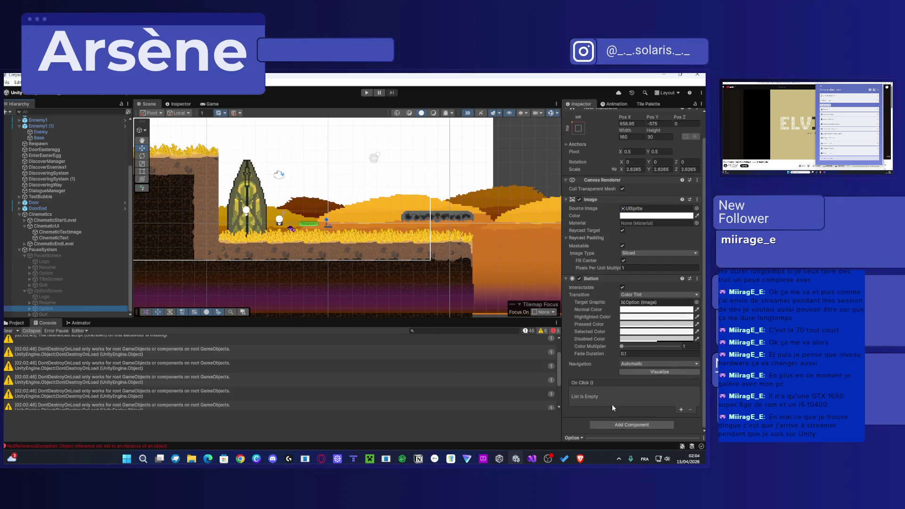
left_click(680, 409)
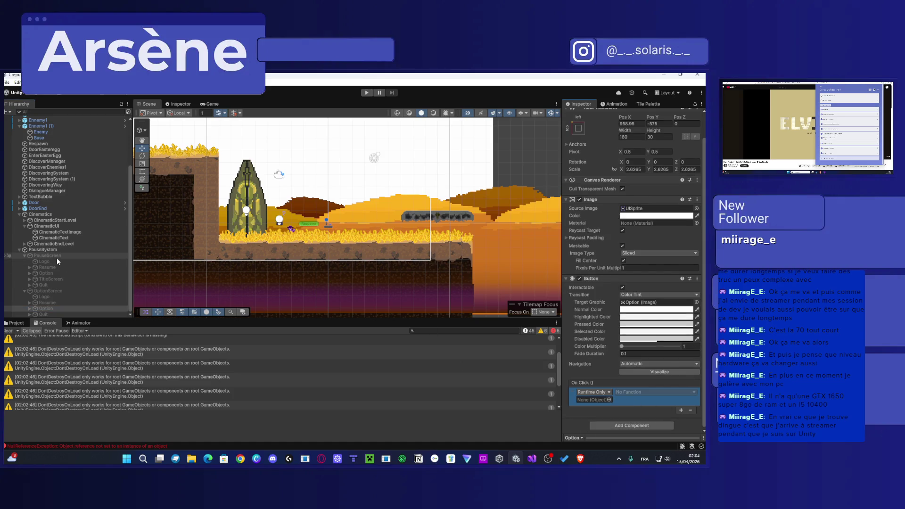
left_click_drag(43, 249, 584, 402)
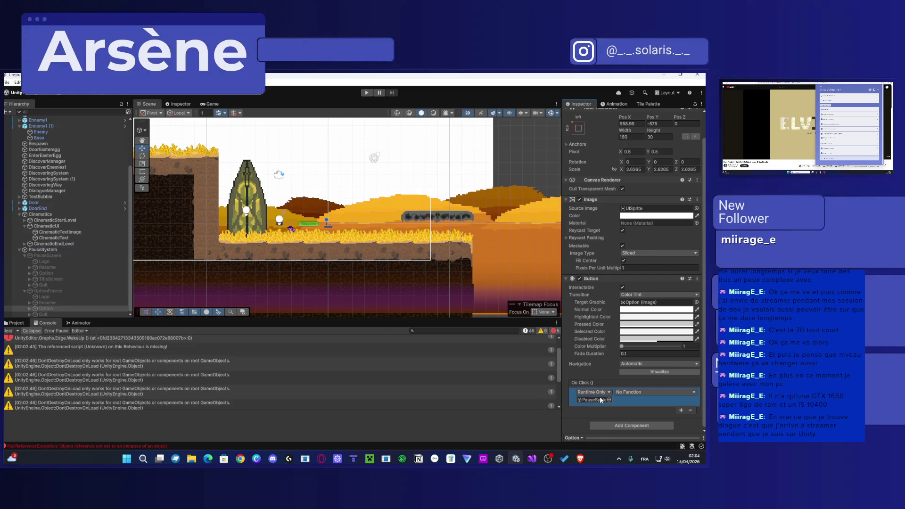
left_click(628, 392)
mouse_move(637, 391)
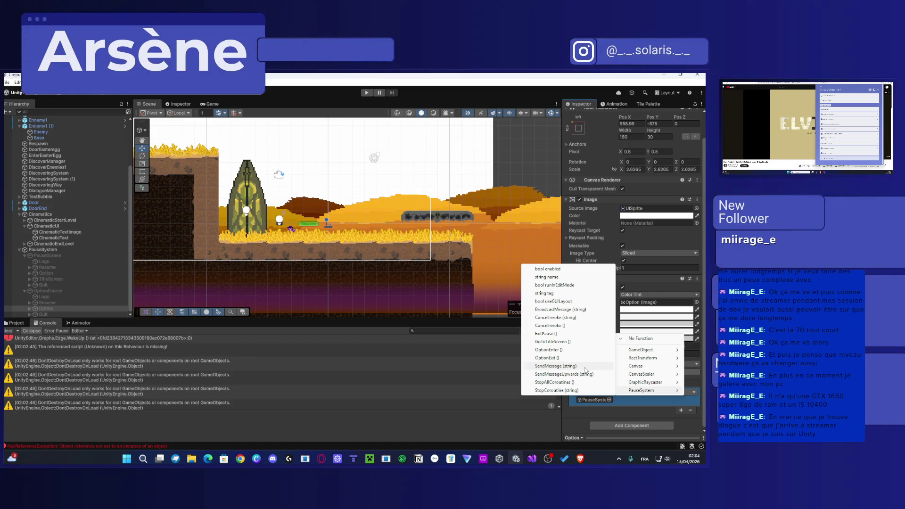
left_click(565, 358)
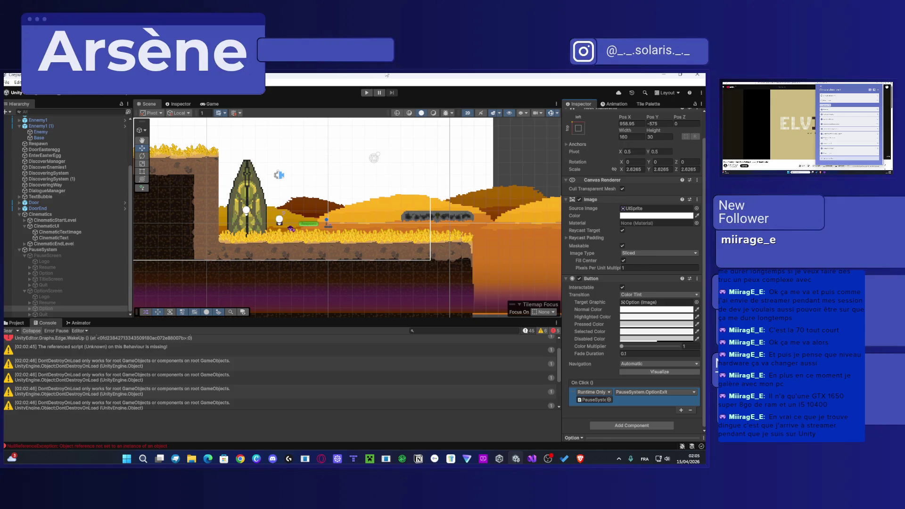
left_click(365, 93)
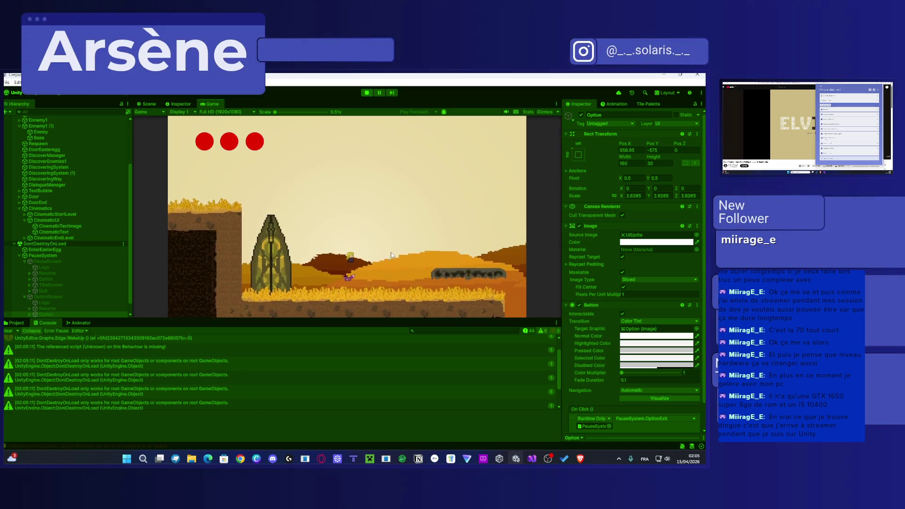
Step: Pause the game and switch between the options screen and pause menu several times
key("Escape")
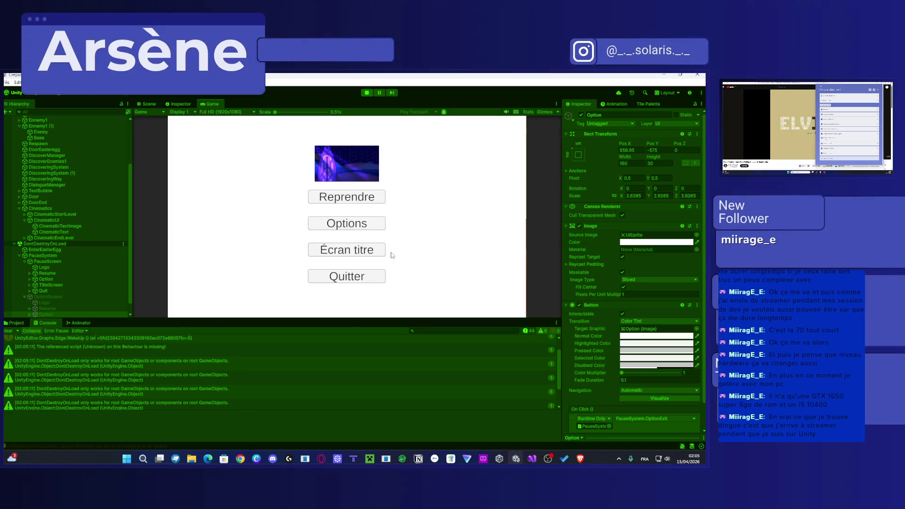
left_click(361, 224)
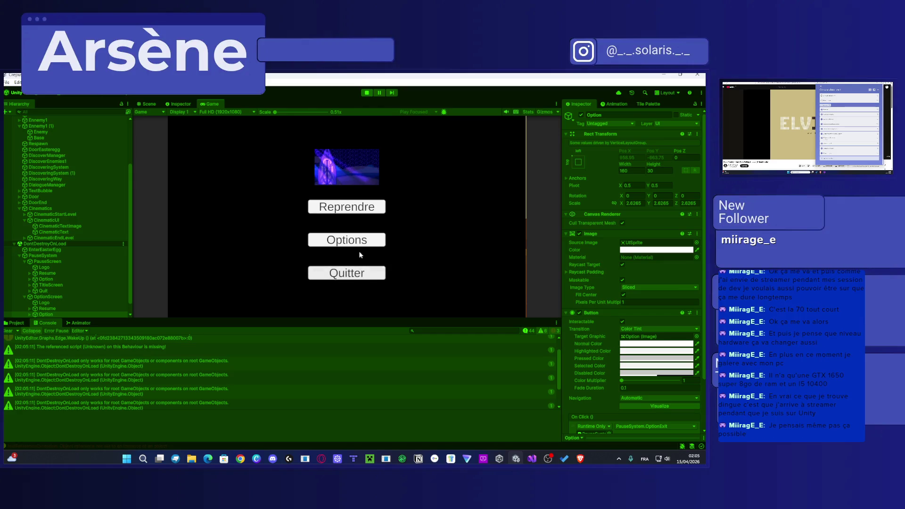
left_click(349, 240)
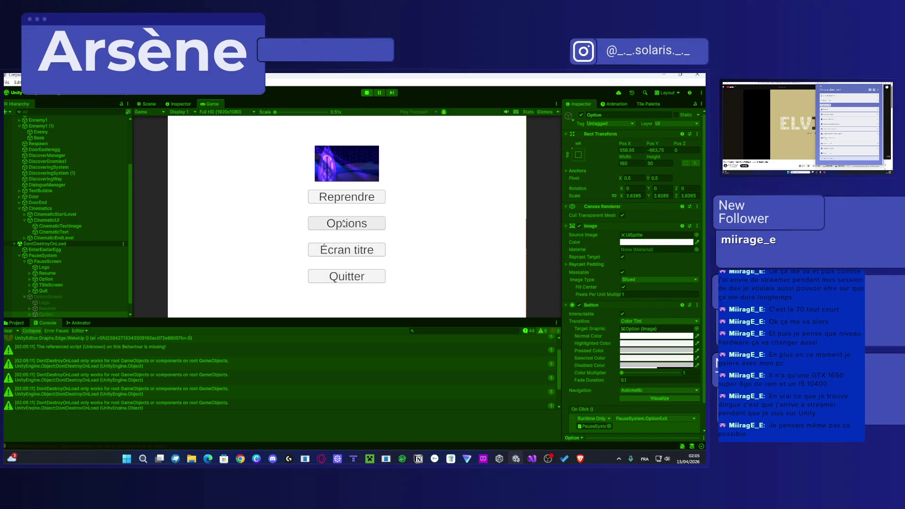
left_click(348, 223)
left_click(349, 238)
left_click(349, 225)
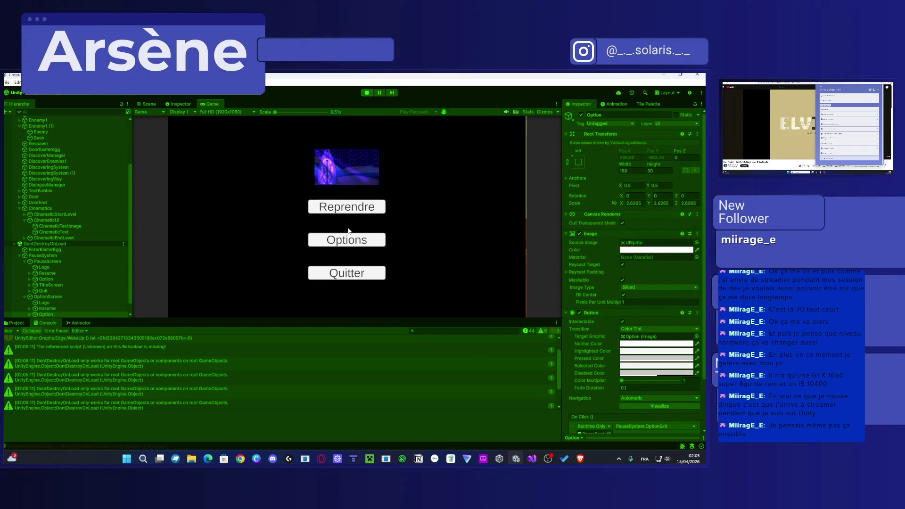
left_click(350, 238)
left_click(350, 224)
left_click(353, 239)
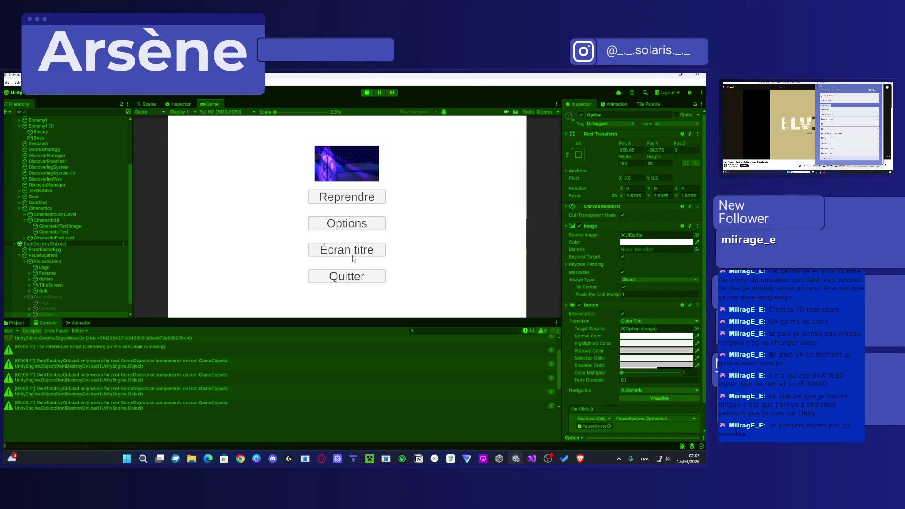
left_click(356, 274)
Step: Return to the Crepusculum title screen, start a new game, pause again and try Quitter
key("Escape")
left_click(351, 252)
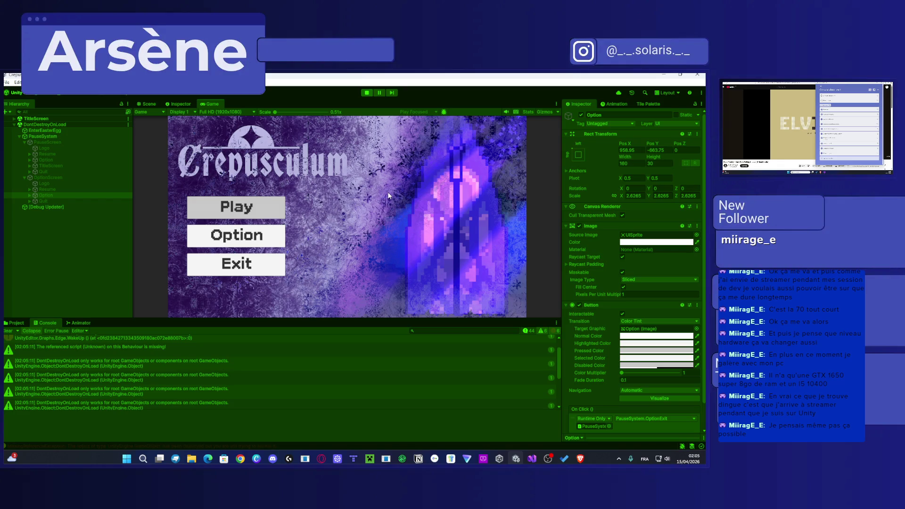
key("Return")
key("Escape")
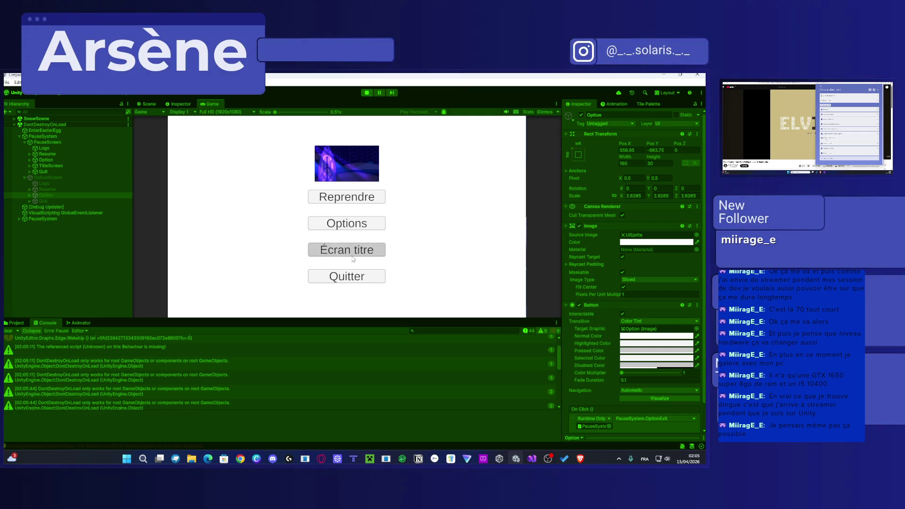
left_click(359, 278)
Step: Resume with Reprendre and advance the story dialogue lines
left_click(357, 279)
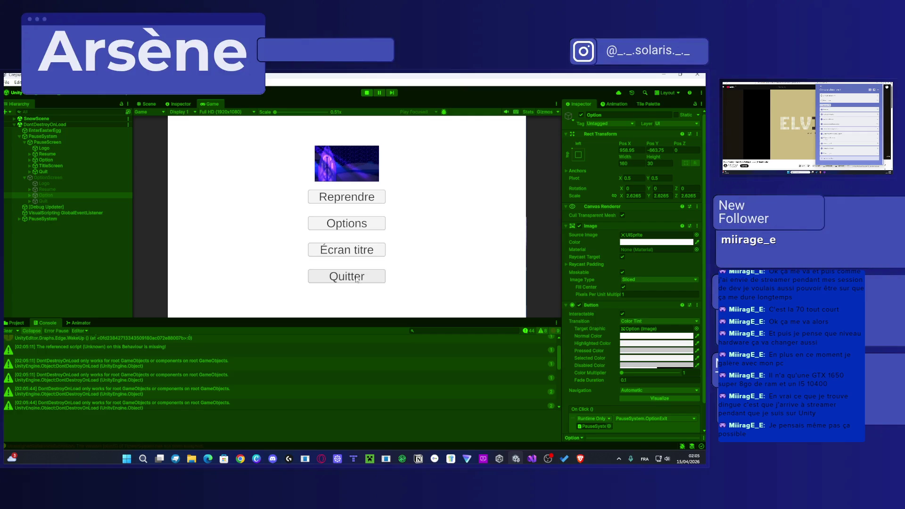
left_click(356, 279)
left_click(380, 196)
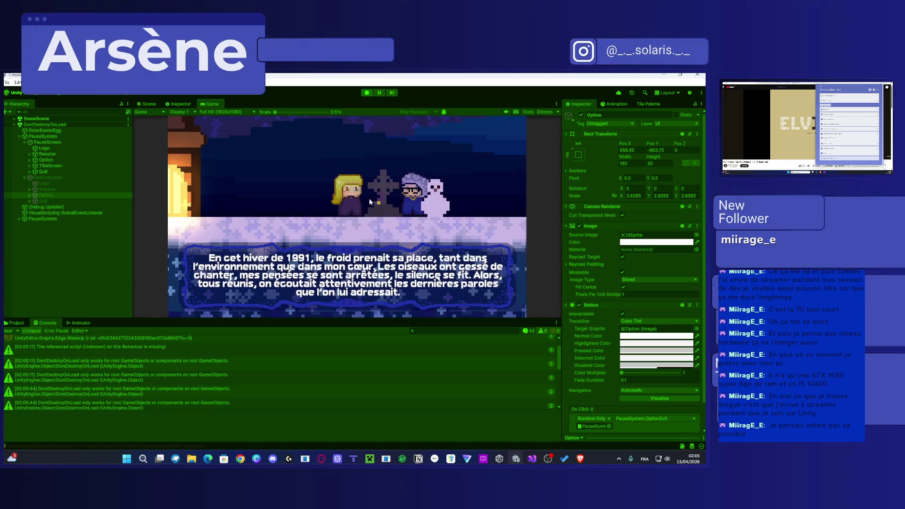
left_click(368, 203)
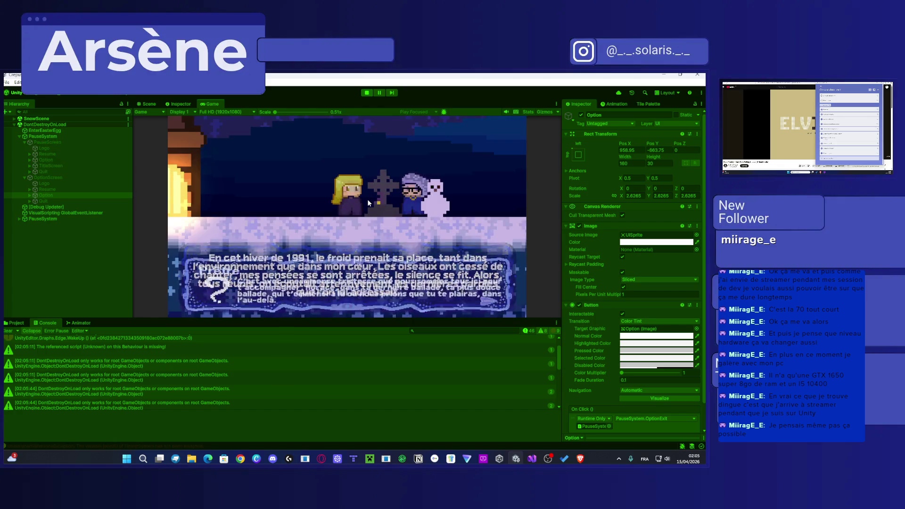
left_click(368, 200)
left_click(368, 200)
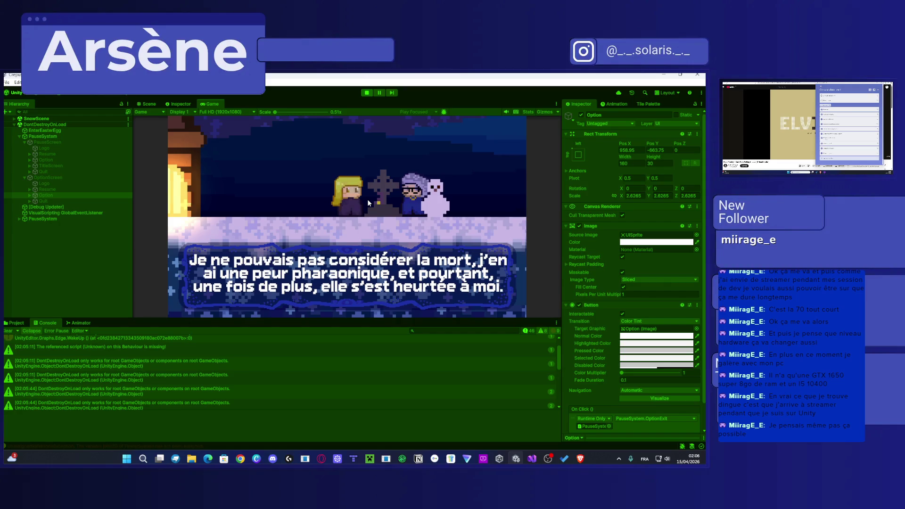
left_click(367, 201)
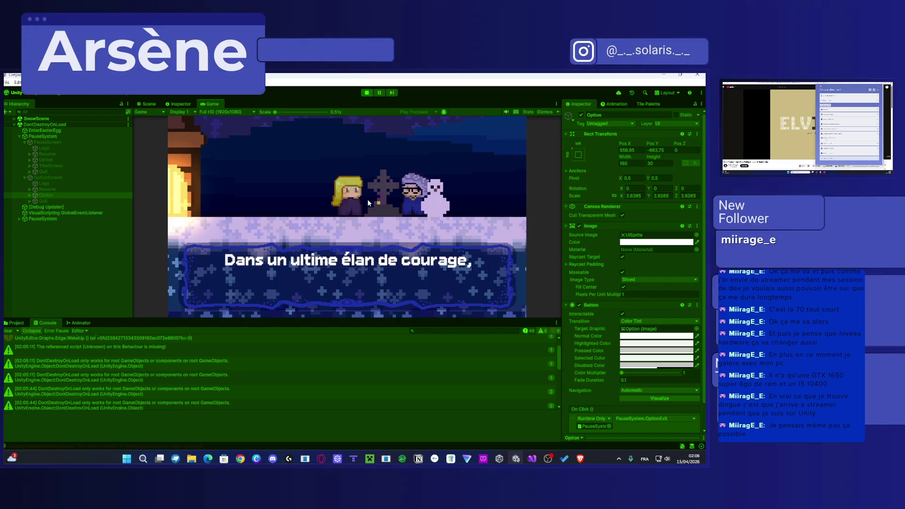
Step: Pause and resume during the dialogue, finish Mémé's lines, then stop Play mode
key("Escape")
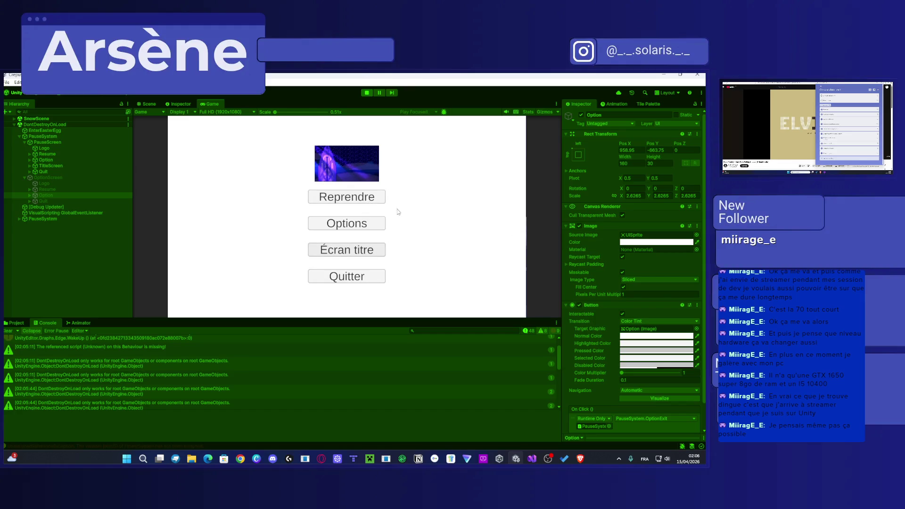
left_click(378, 200)
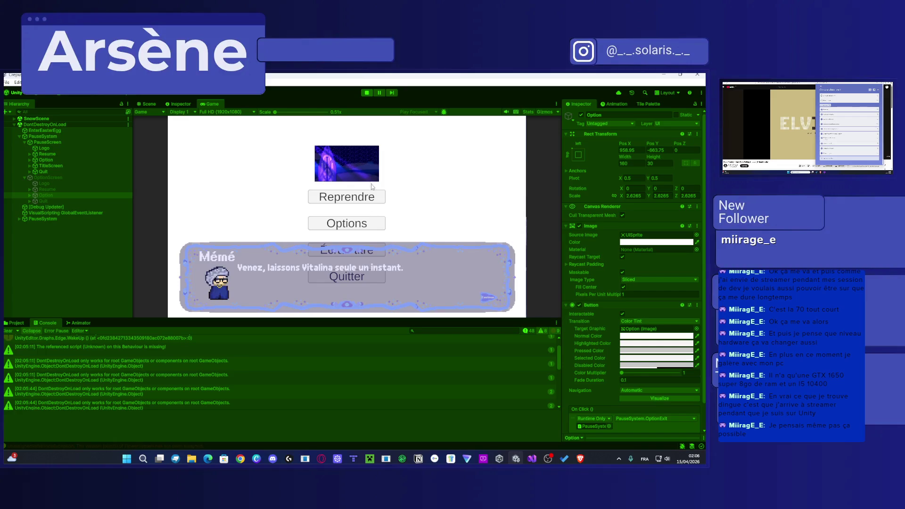
left_click(371, 194)
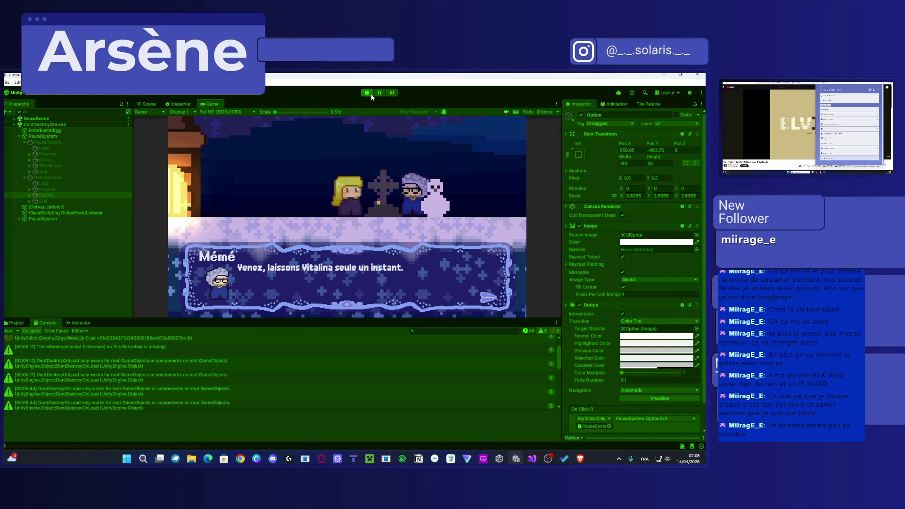
left_click(354, 208)
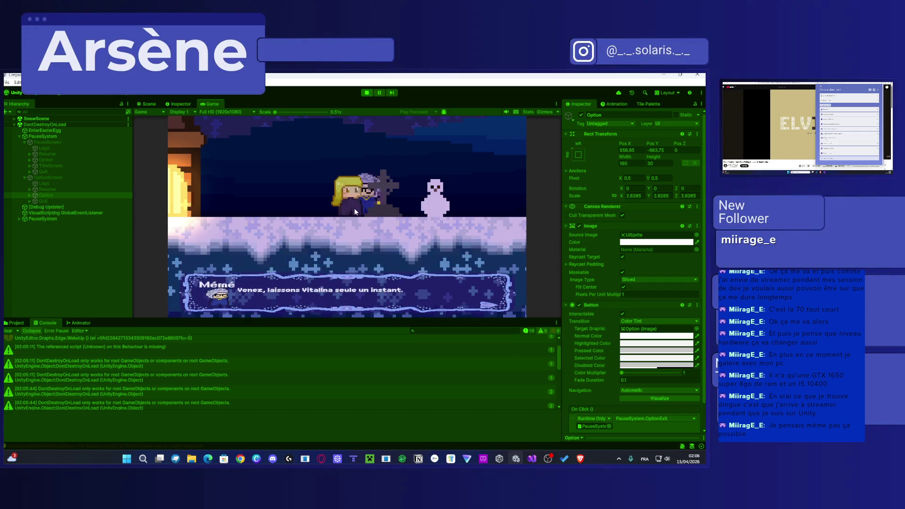
left_click(354, 208)
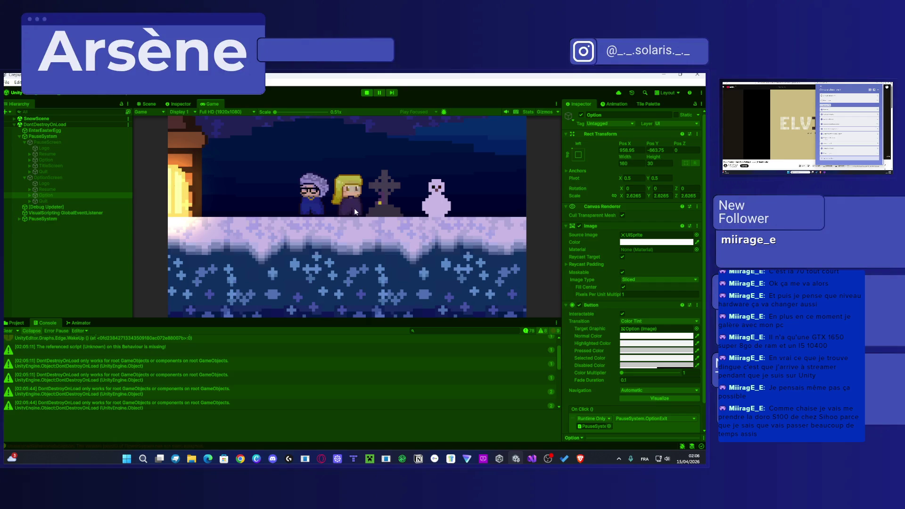
key("Escape")
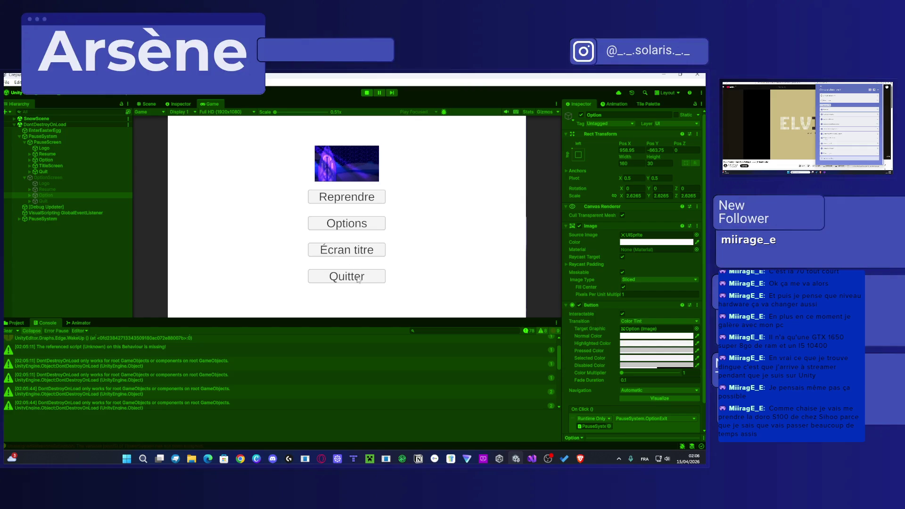
left_click(347, 197)
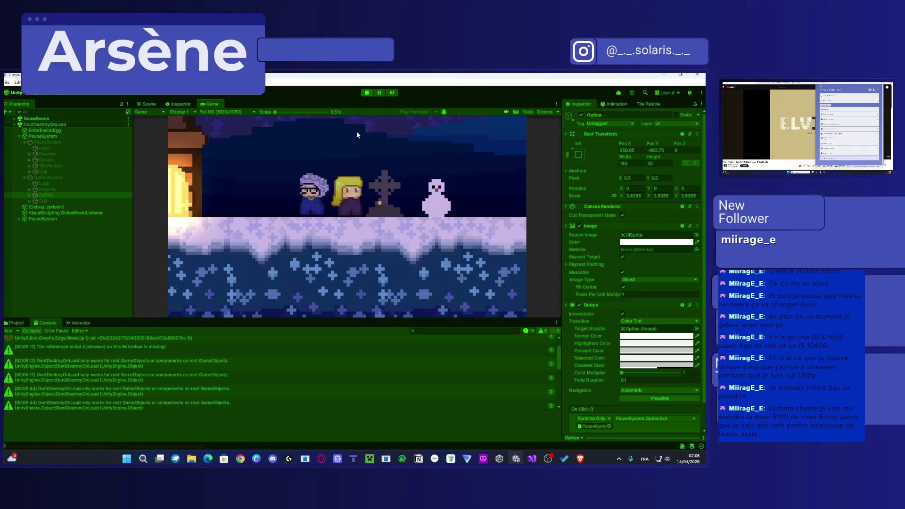
left_click(367, 94)
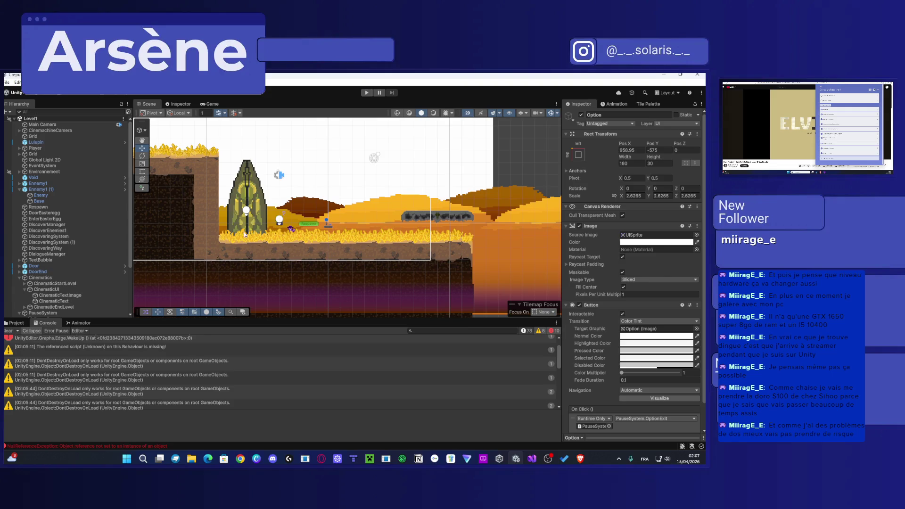
Step: Inspect Player, select the PauseSystem canvas, and show Assets/Scripts in the Project window
scroll(245, 232, "up", 5)
scroll(279, 241, "up", 2)
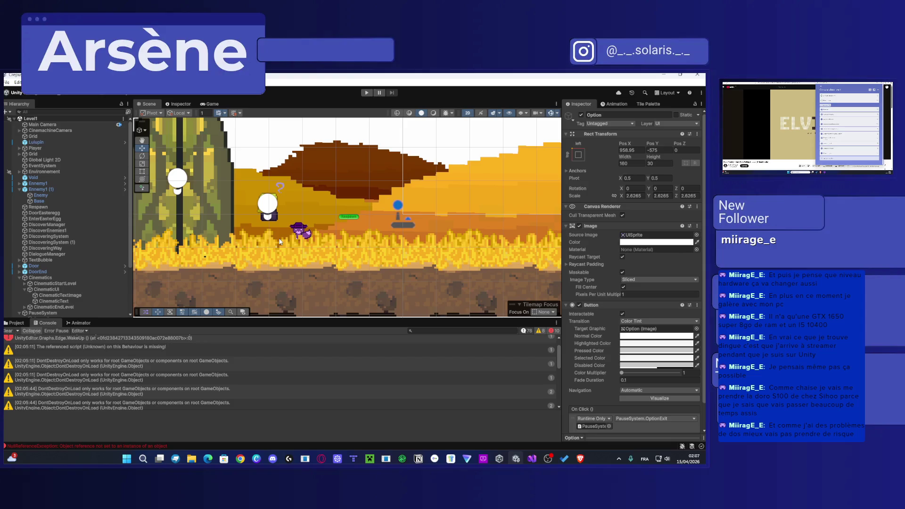
left_click(270, 214)
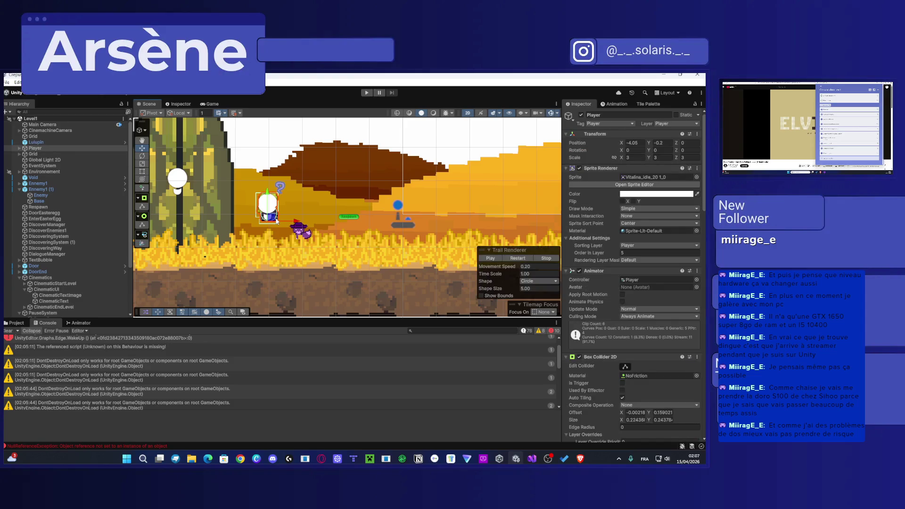
scroll(206, 255, "down", 3)
left_click(21, 324)
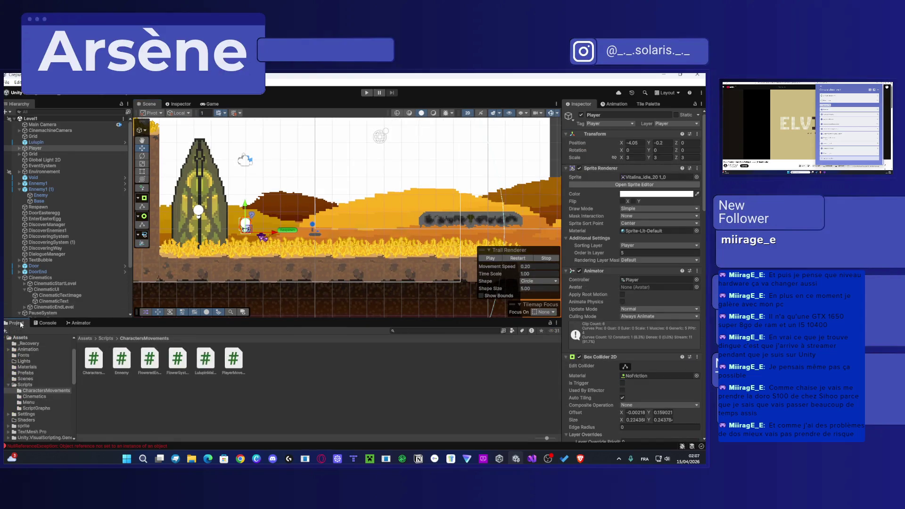
scroll(86, 274, "down", 3)
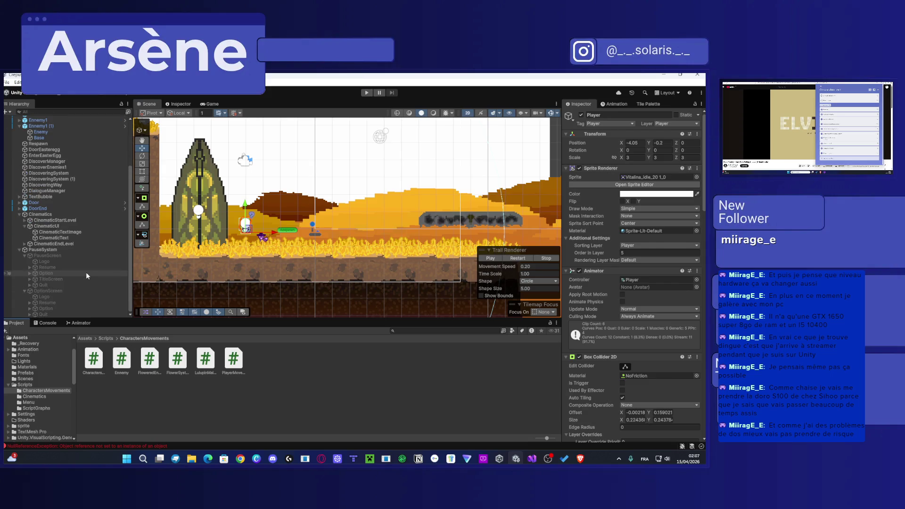
left_click(18, 250)
left_click(47, 313)
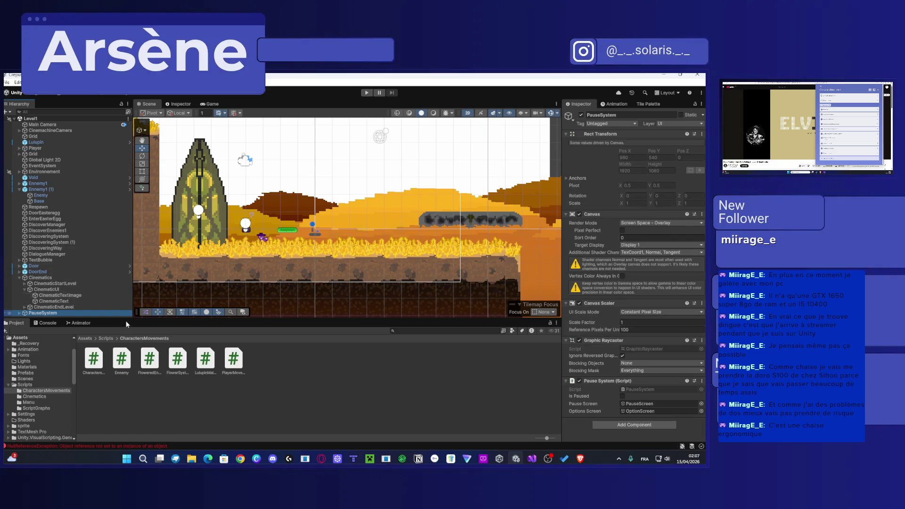
left_click(107, 338)
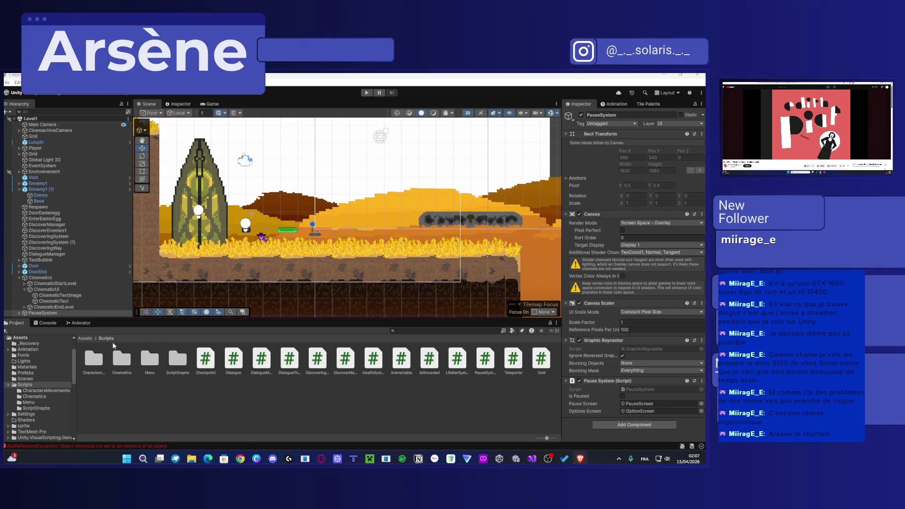
Step: Go back to the top-level Assets folder and open the Scenes folder
left_click(85, 338)
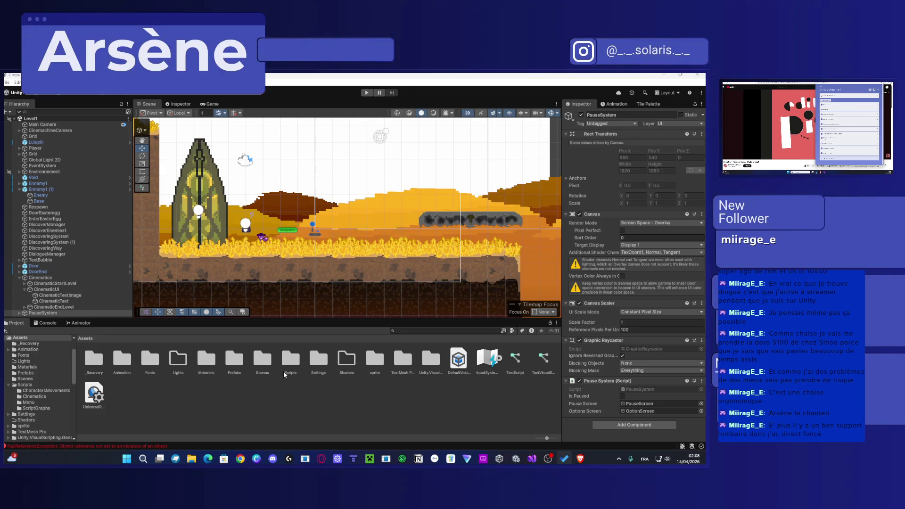
double_click(262, 359)
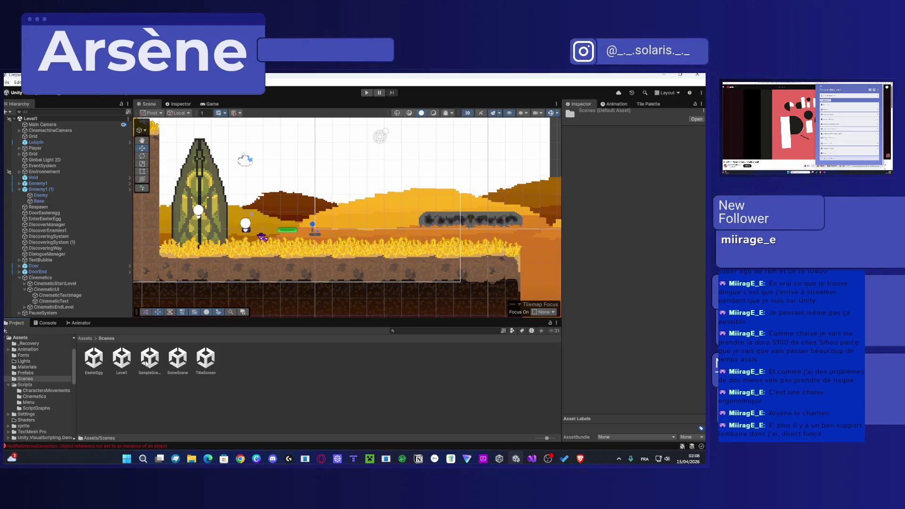
Step: Open SnowScene, delete and restore its PauseSystem object, save the scene, then reopen Level1
double_click(187, 364)
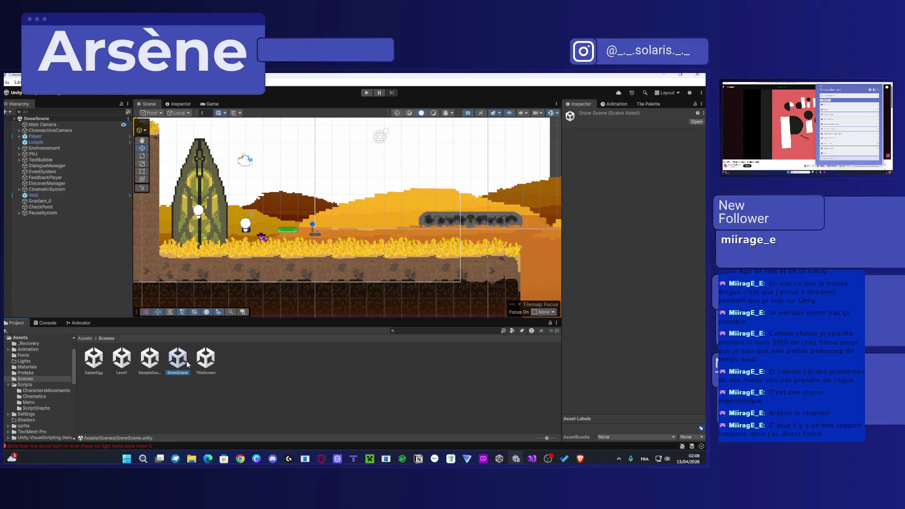
left_click(184, 263)
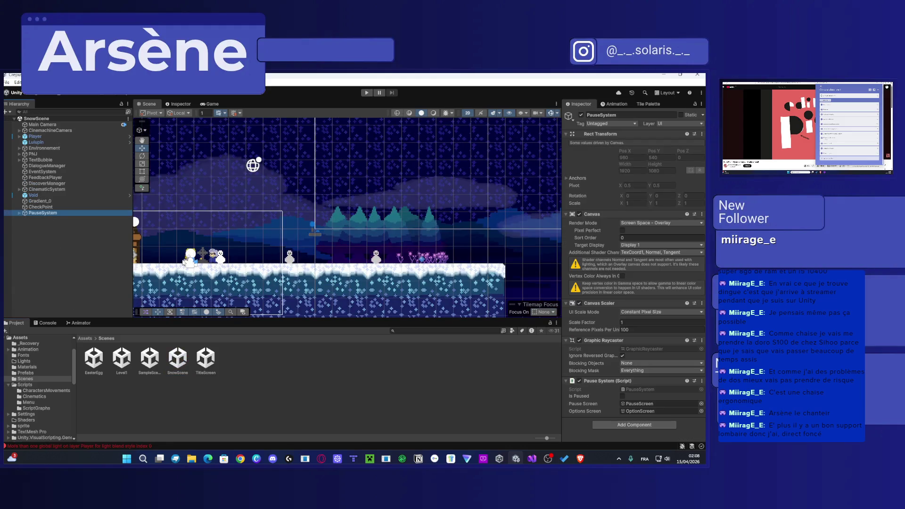
key("Delete")
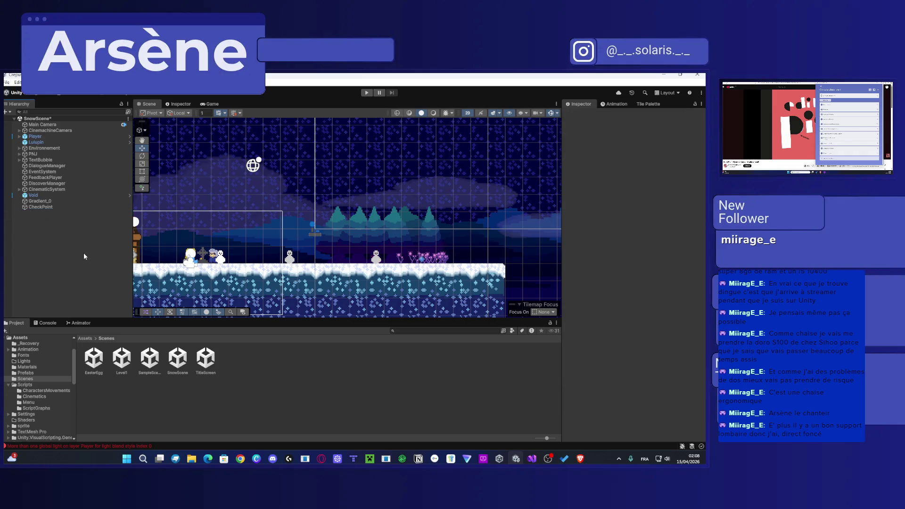
key("ctrl+z")
key("ctrl+s")
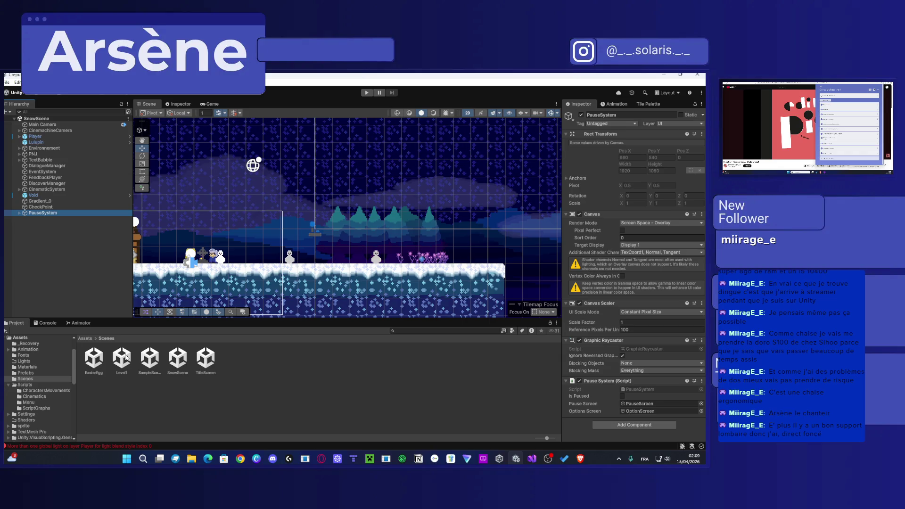
double_click(125, 358)
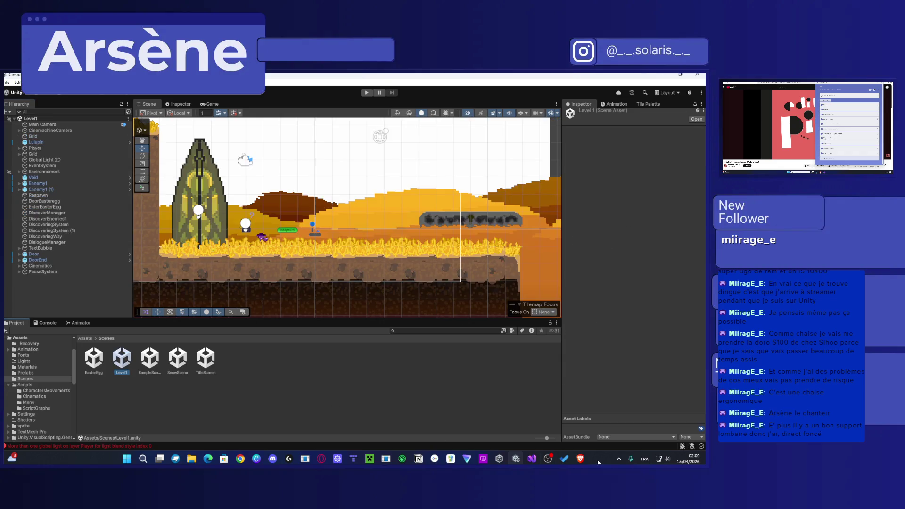
Step: Bring Visual Studio to the front and place the cursor on the script line to edit
mouse_move(564, 459)
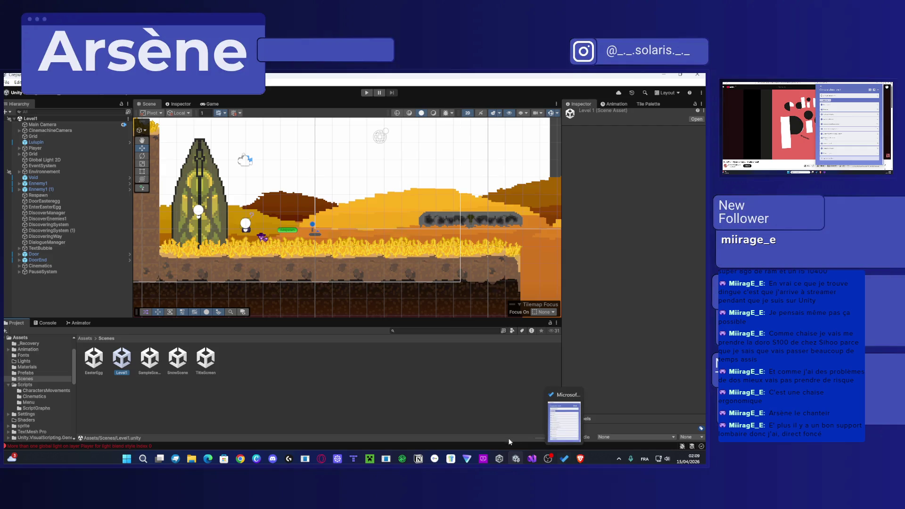
left_click(533, 459)
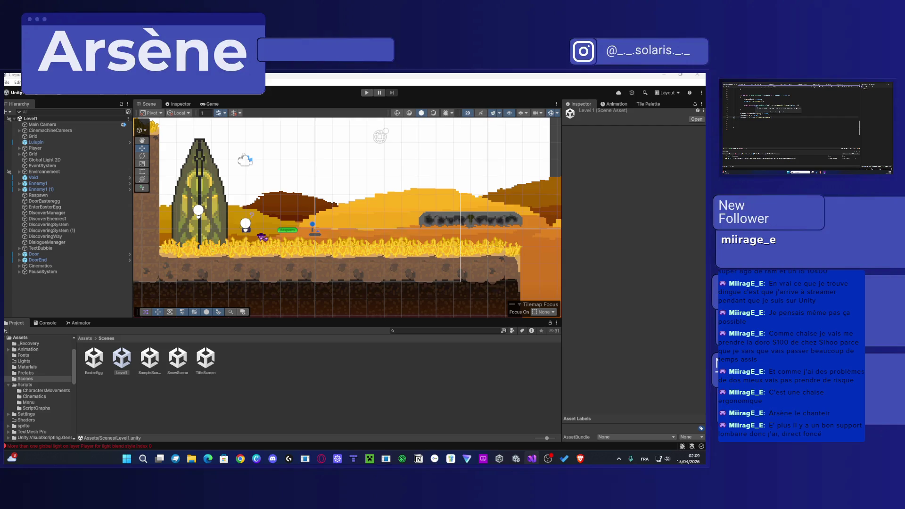
scroll(792, 113, "up", 3)
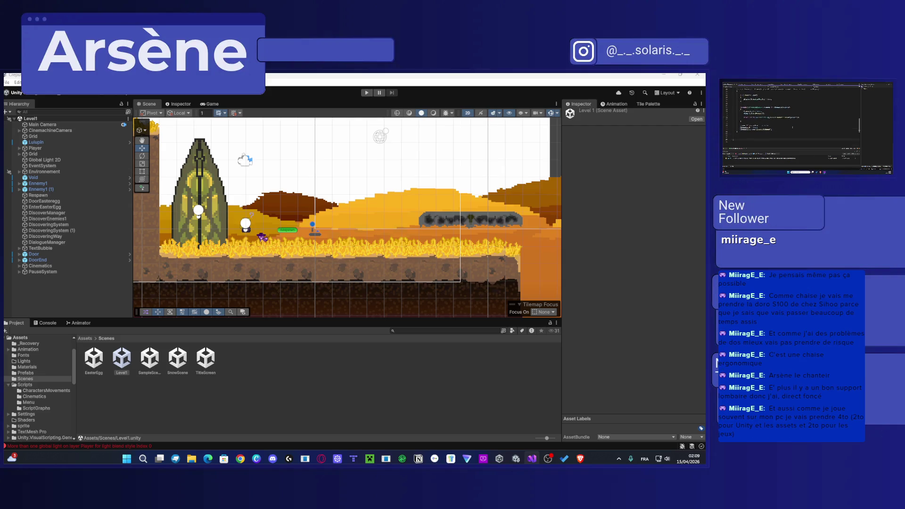
scroll(792, 122, "up", 3)
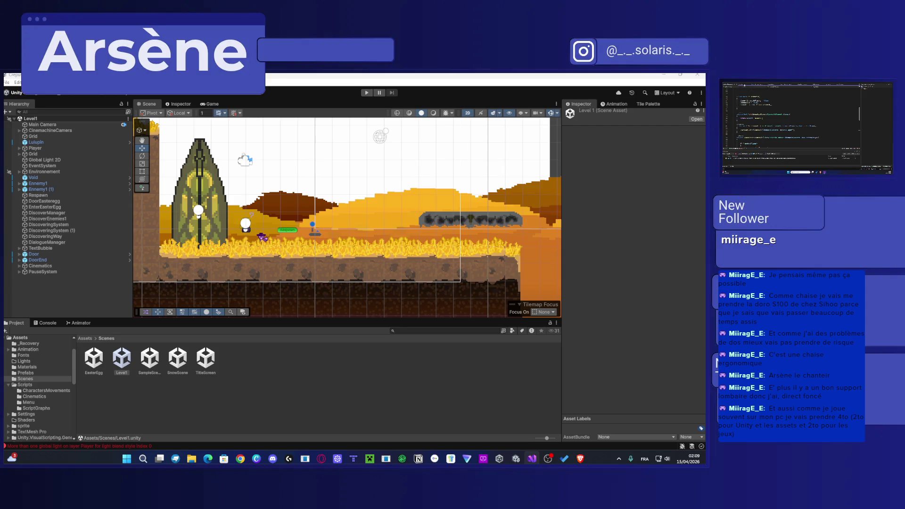
scroll(792, 123, "up", 3)
left_click(778, 132)
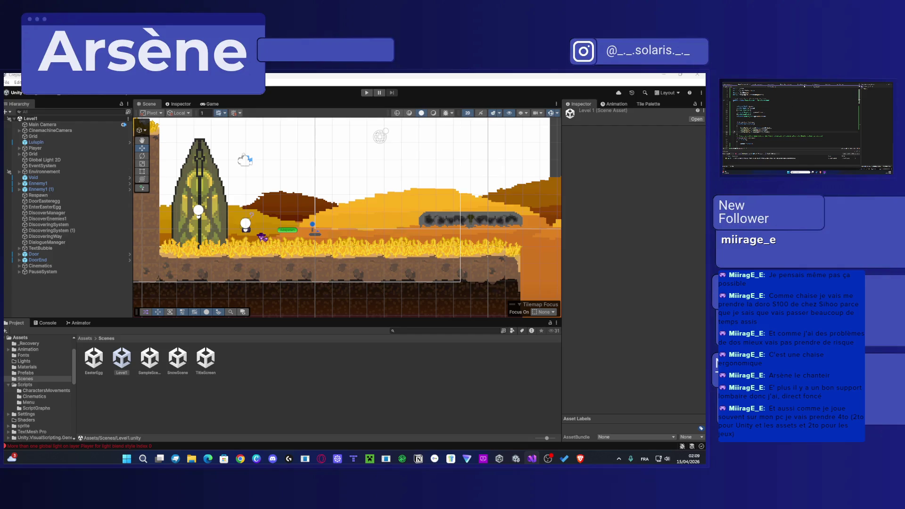
Step: Scroll up and down through the script to review the surrounding code
scroll(792, 123, "down", 3)
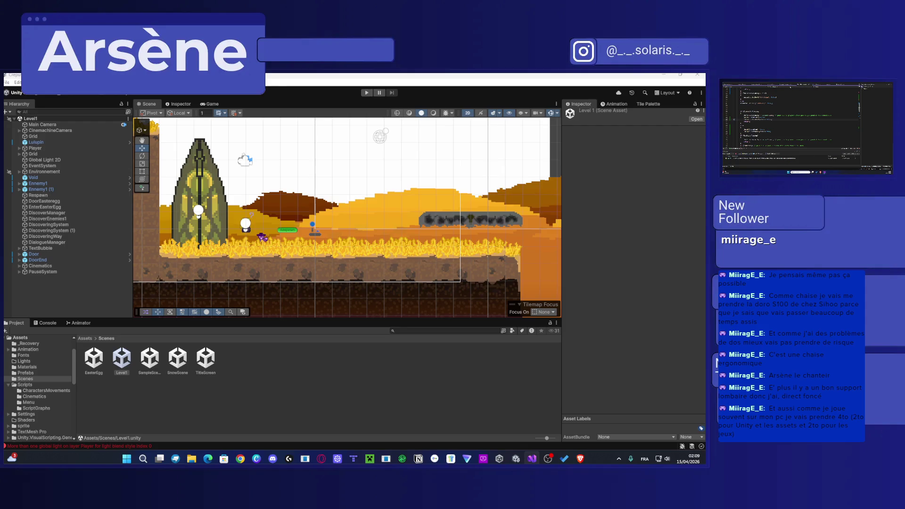
scroll(792, 118, "up", 5)
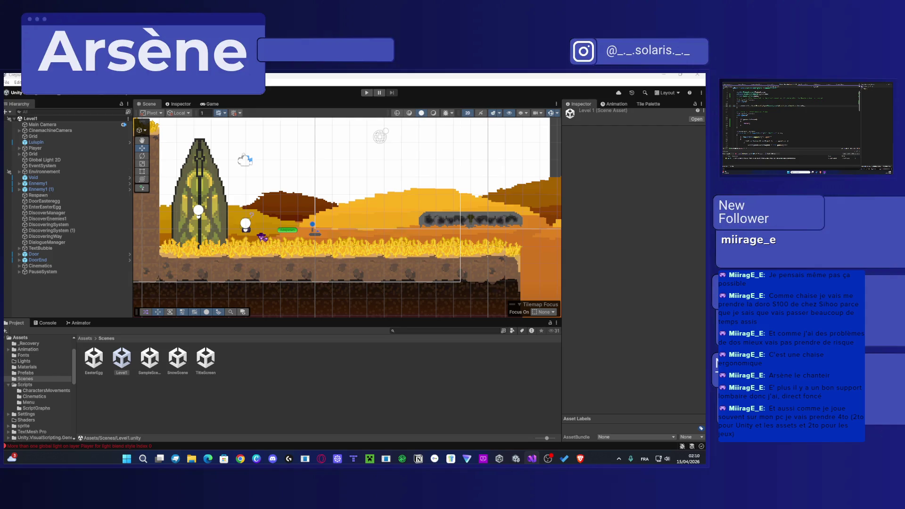
scroll(792, 122, "down", 5)
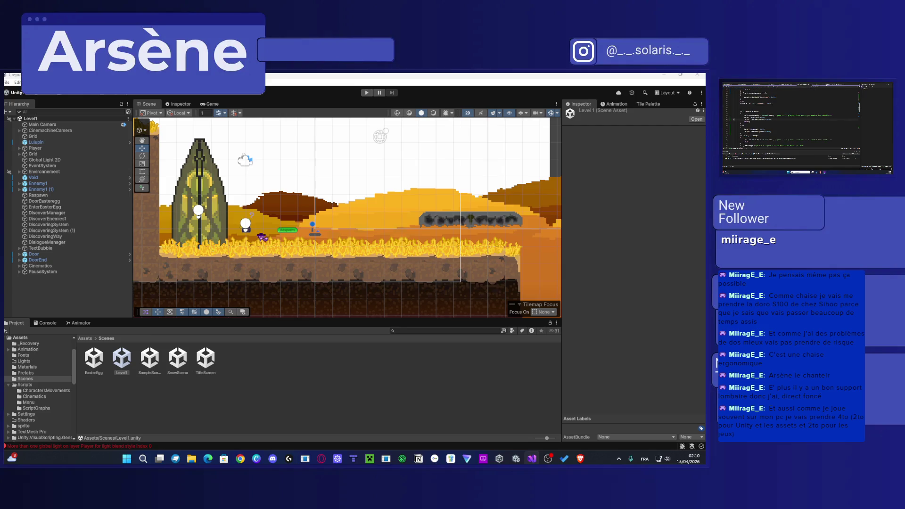
scroll(792, 123, "up", 10)
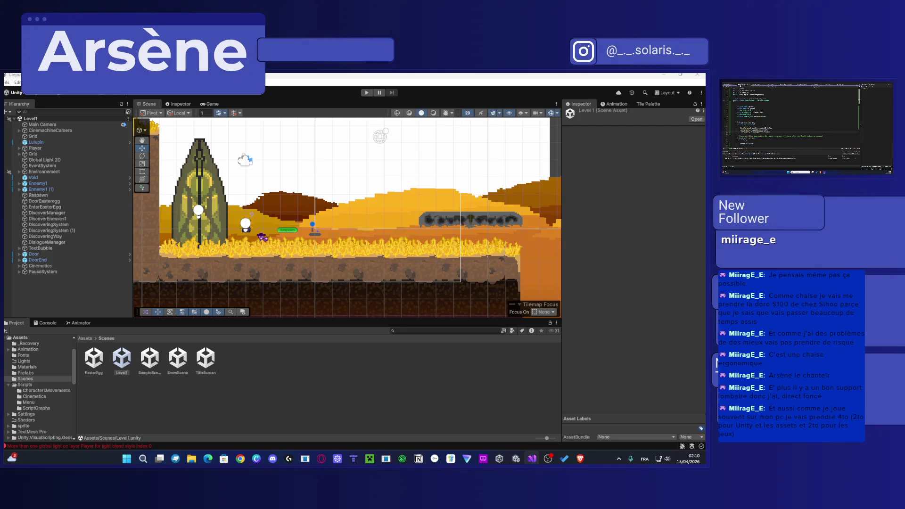
scroll(792, 122, "down", 3)
scroll(792, 123, "down", 3)
Step: Add a new line setting rb.velocity = Vector2.zero; using autocomplete
key("Return")
type("rb.velocity = Vector2.zero;")
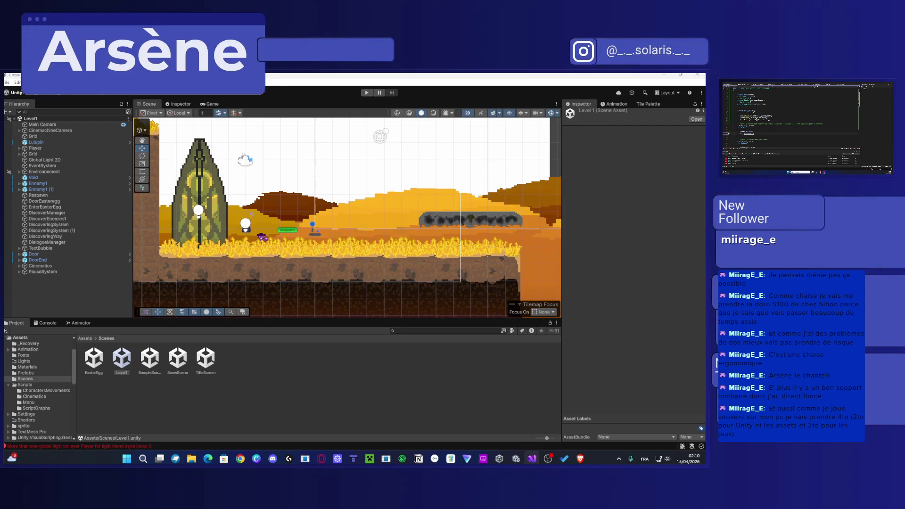
type("rb")
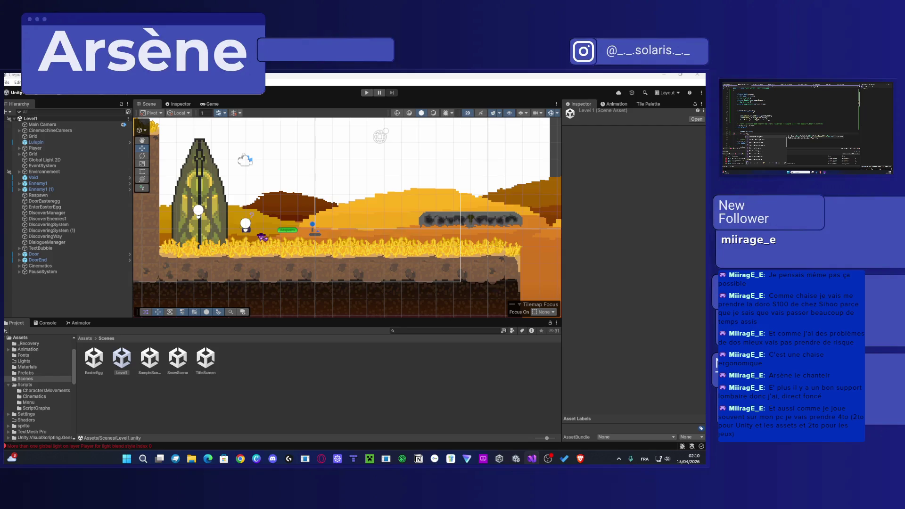
key("Tab")
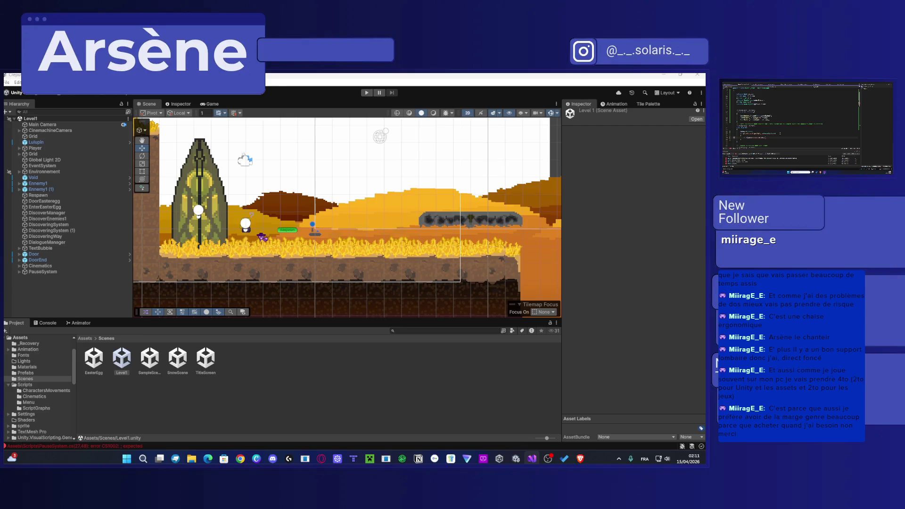
Step: Remove an unwanted line and add a new line ending in Time.deltaTime;
key("BackSpace")
type("P")
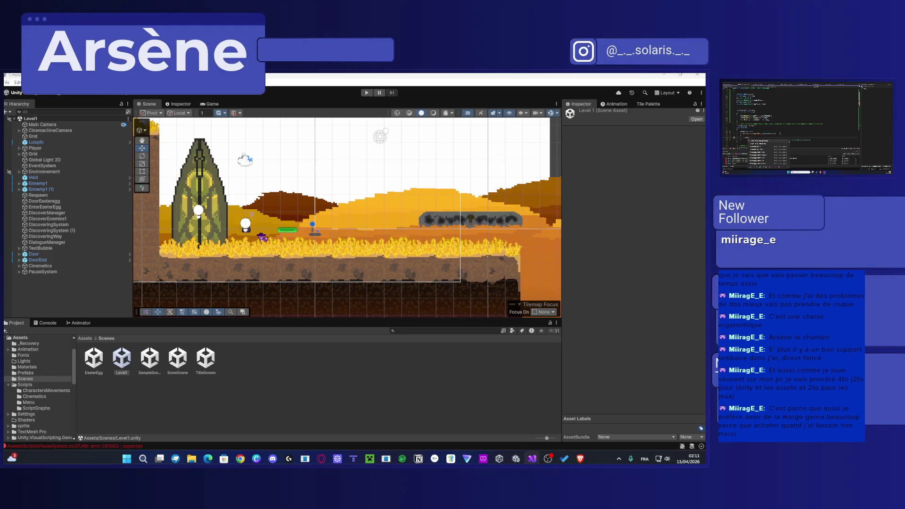
key("Tab")
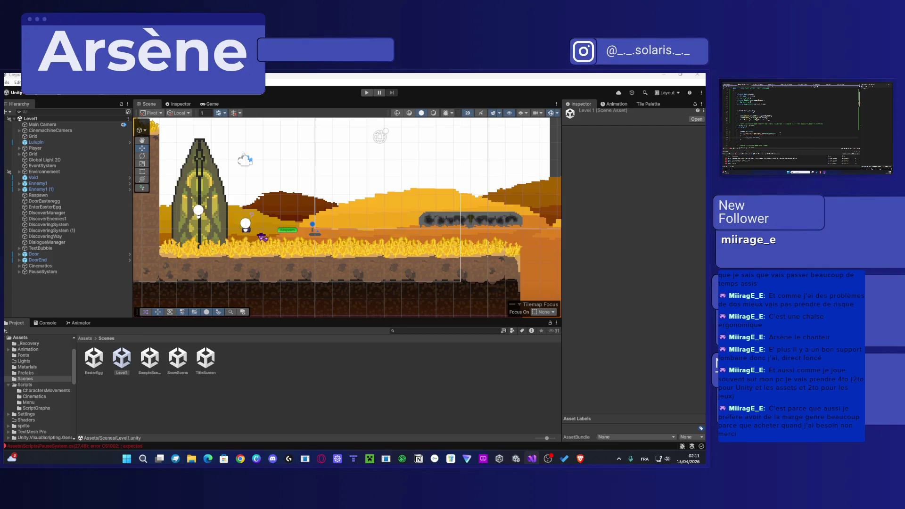
key("Return")
type("Time")
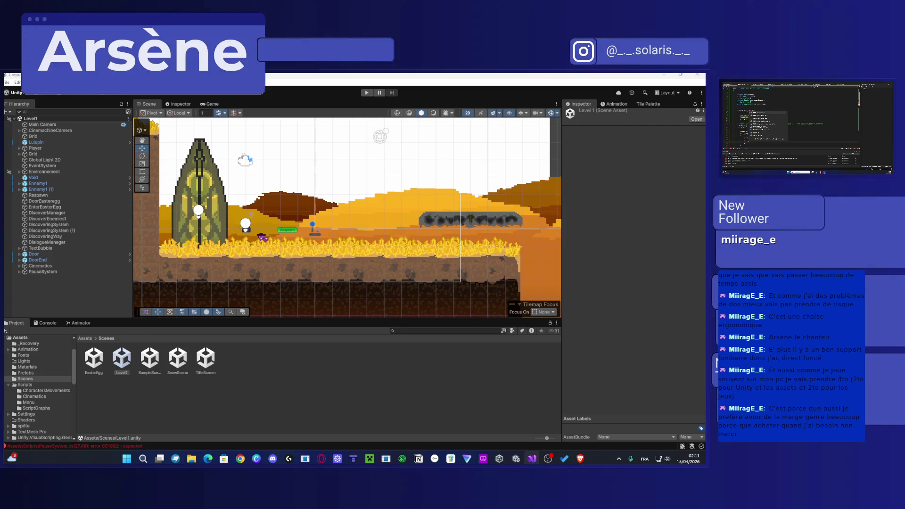
type(".deltaTime;")
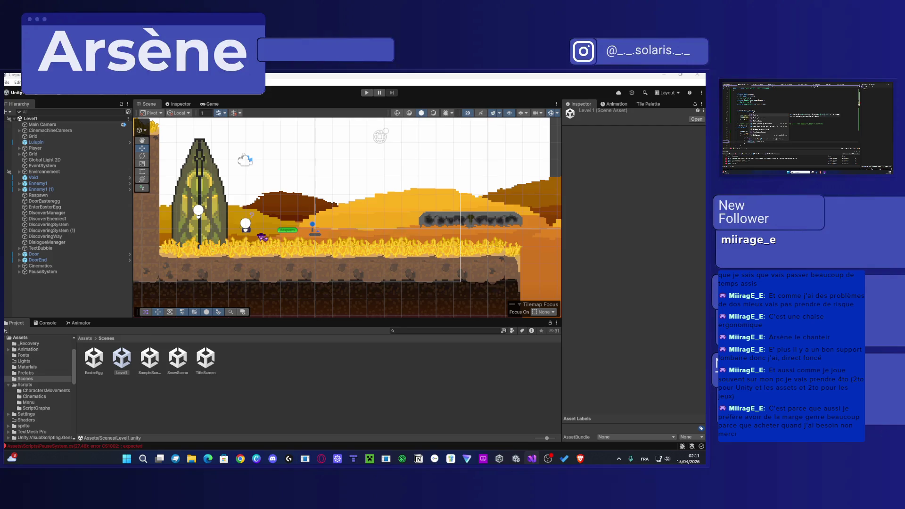